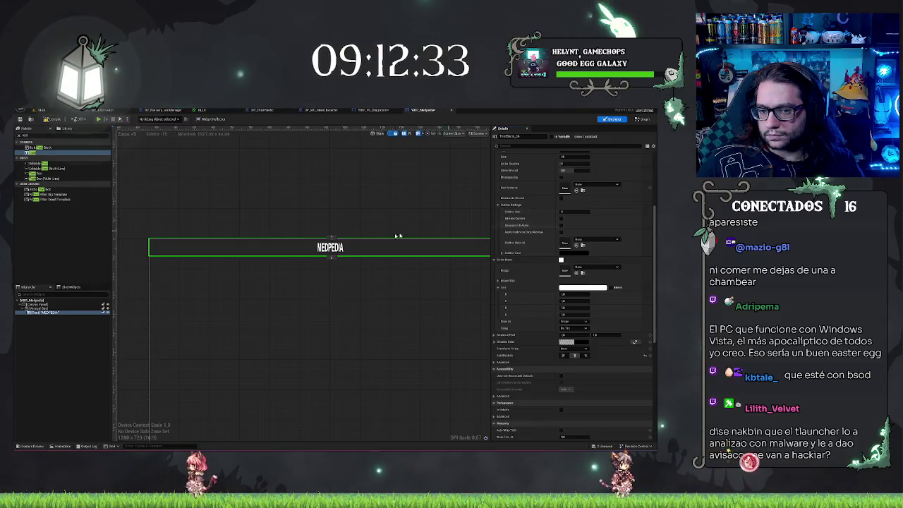
Step: Select the root canvas panel and expand its advanced Behavior settings
click(50, 304)
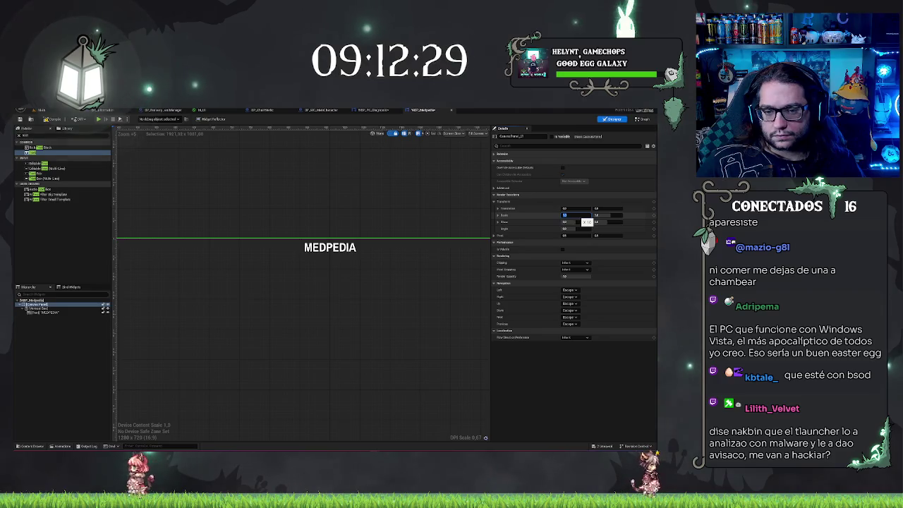
scroll(348, 219, down, 6)
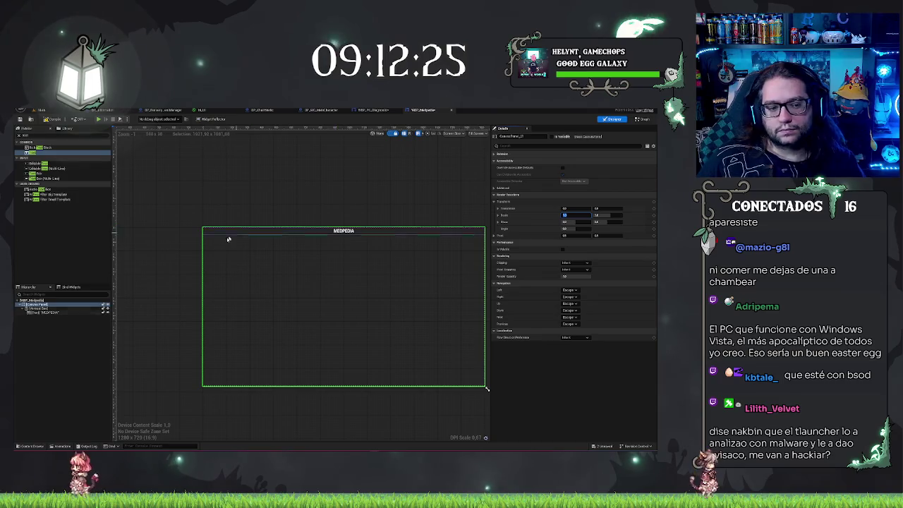
click(578, 384)
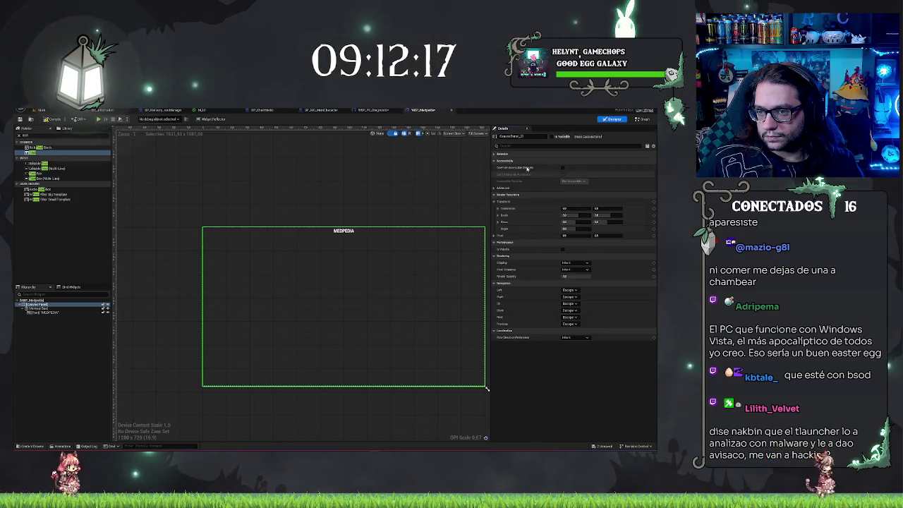
click(30, 305)
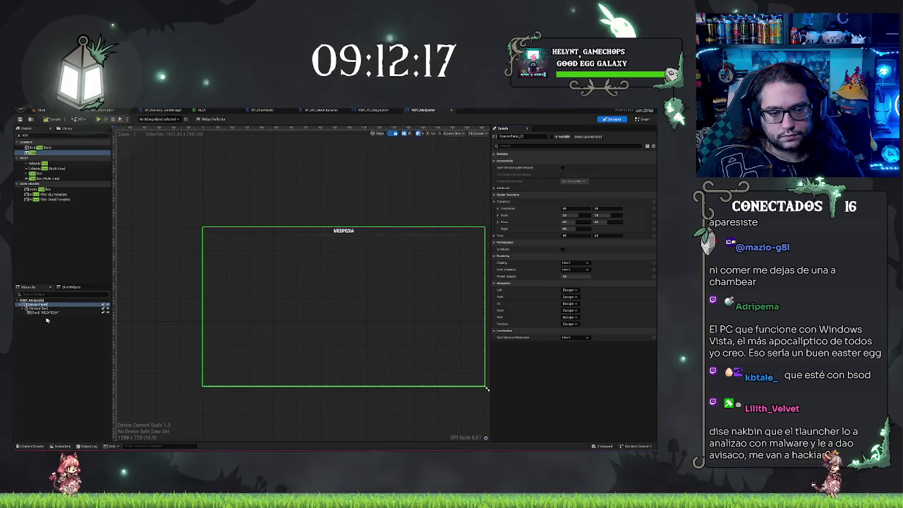
click(495, 154)
click(495, 181)
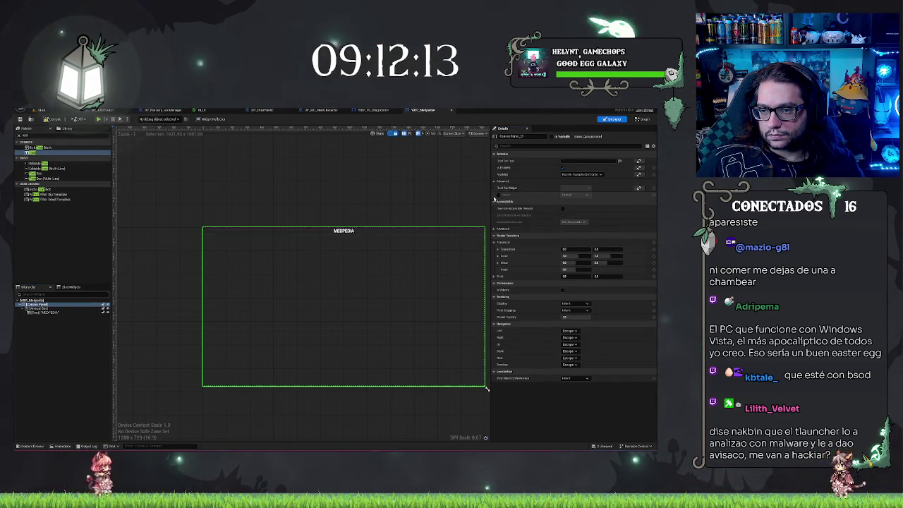
Step: Anchor the MEDPEDIA vertical box left with vertical stretch, zero Size X, then widen it to half the frame
click(37, 308)
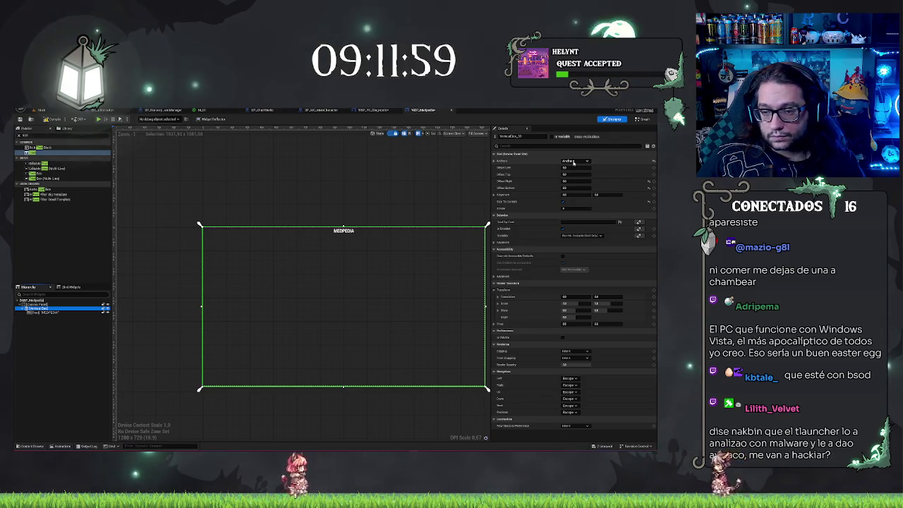
click(572, 161)
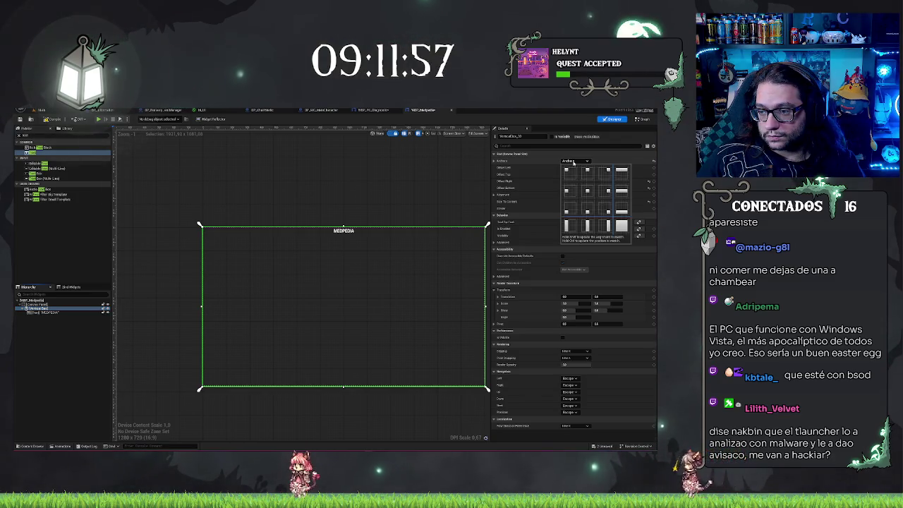
click(569, 228)
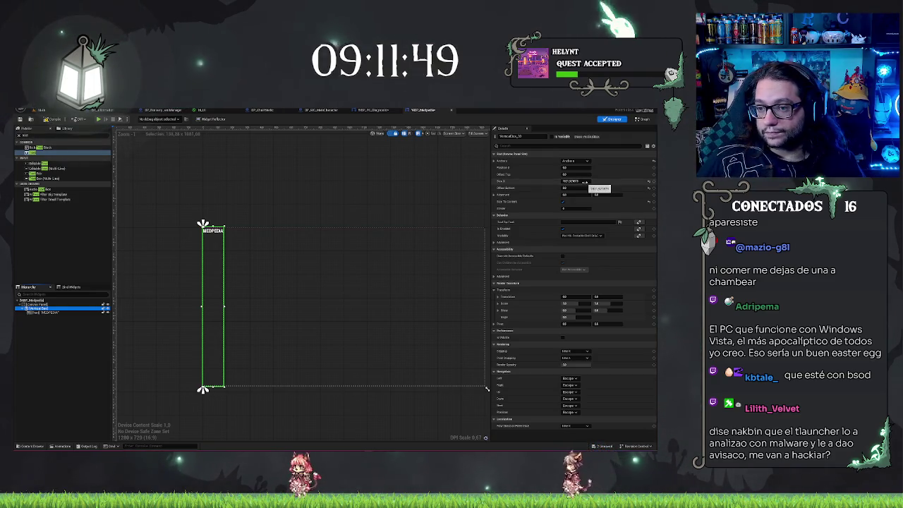
click(584, 182)
key(ctrl+a)
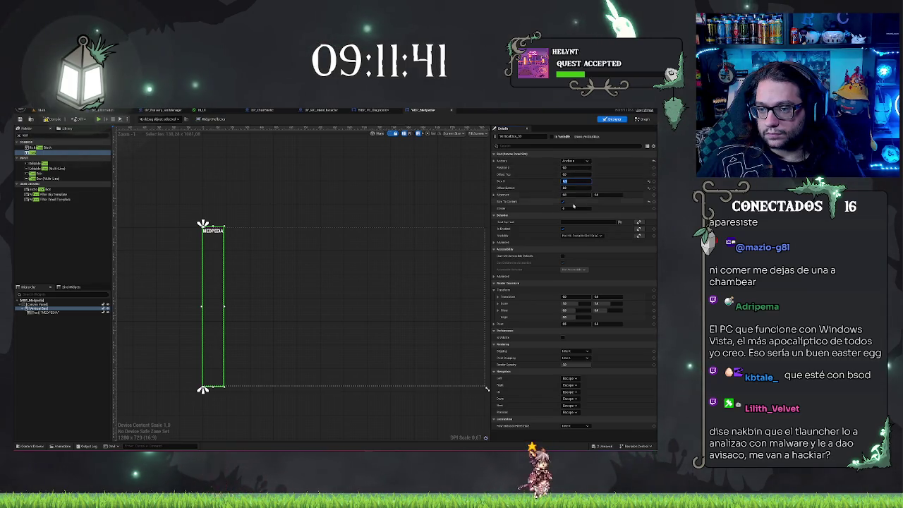
text(0)
key(Return)
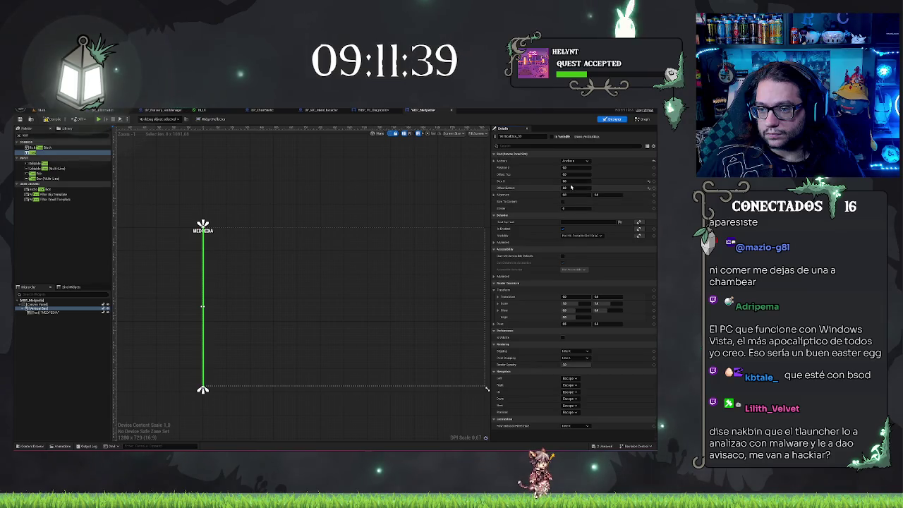
drag(568, 180, 611, 181)
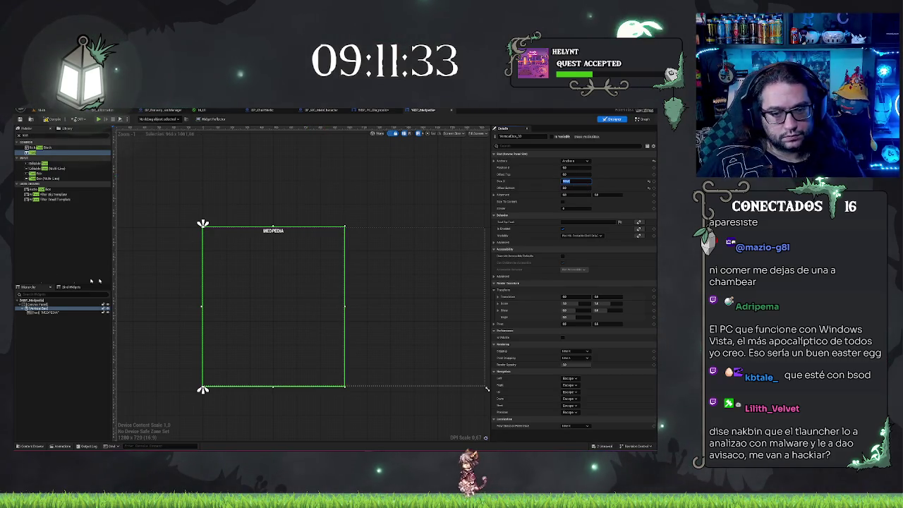
click(36, 313)
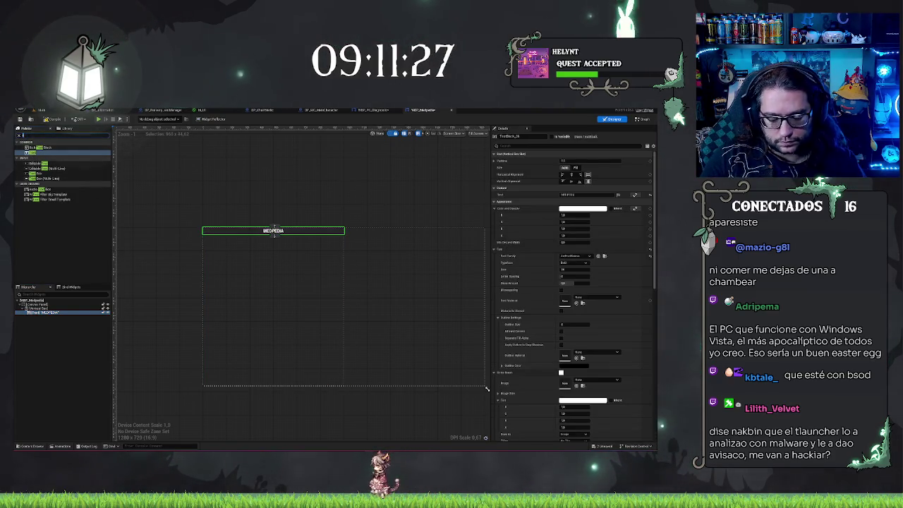
text(bar)
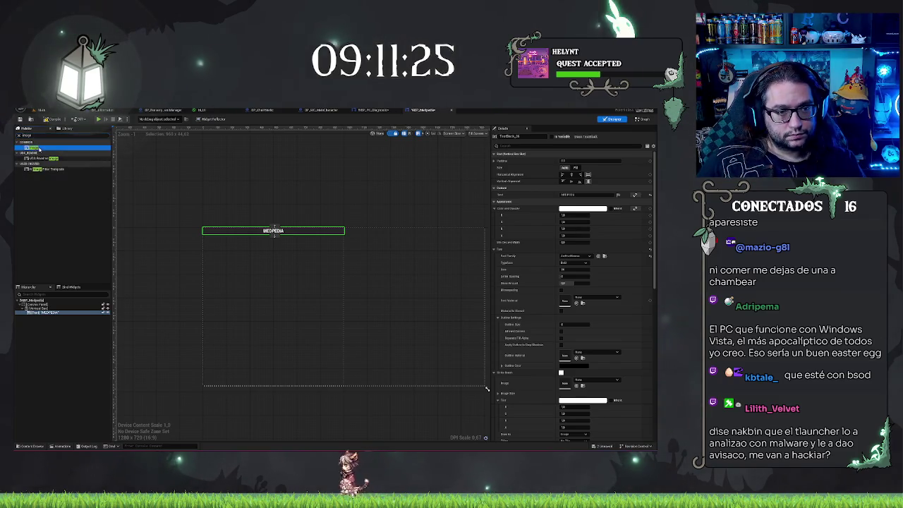
Step: Insert an Image widget above the MEDPEDIA title in the vertical box and select it
drag(53, 312, 52, 313)
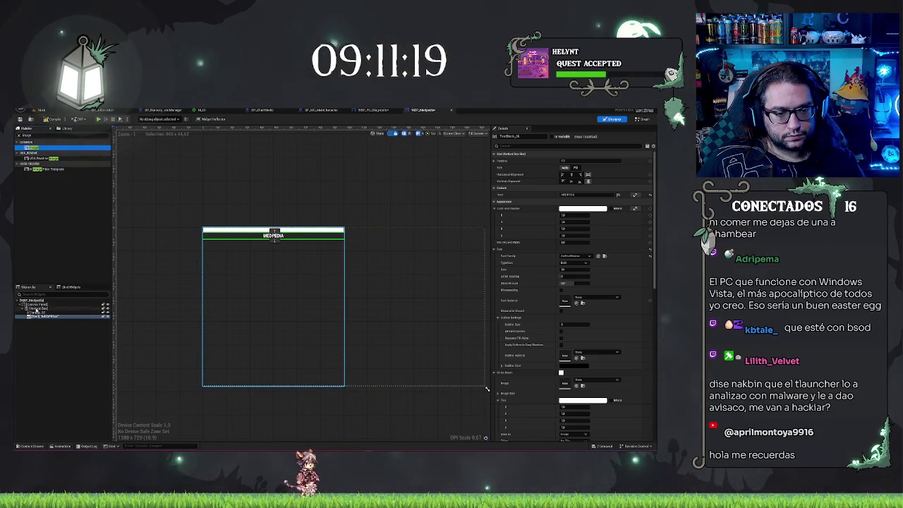
right_click(37, 308)
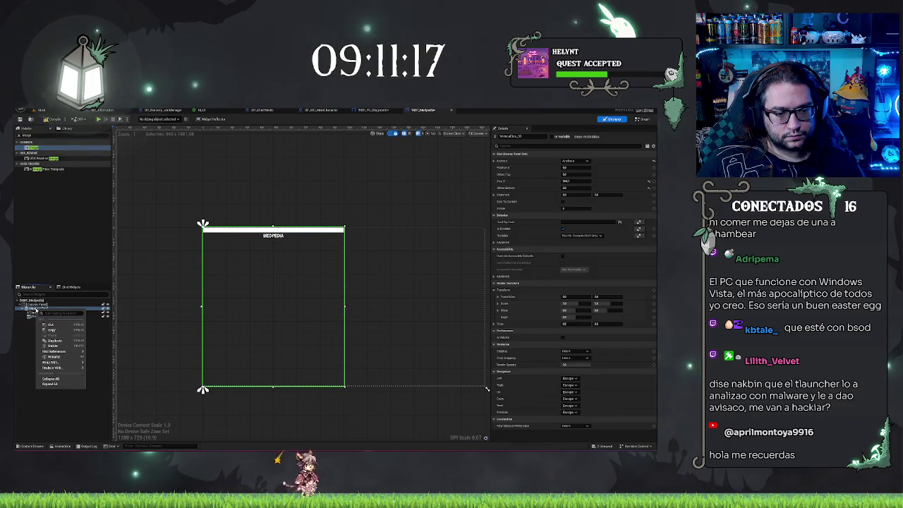
click(33, 135)
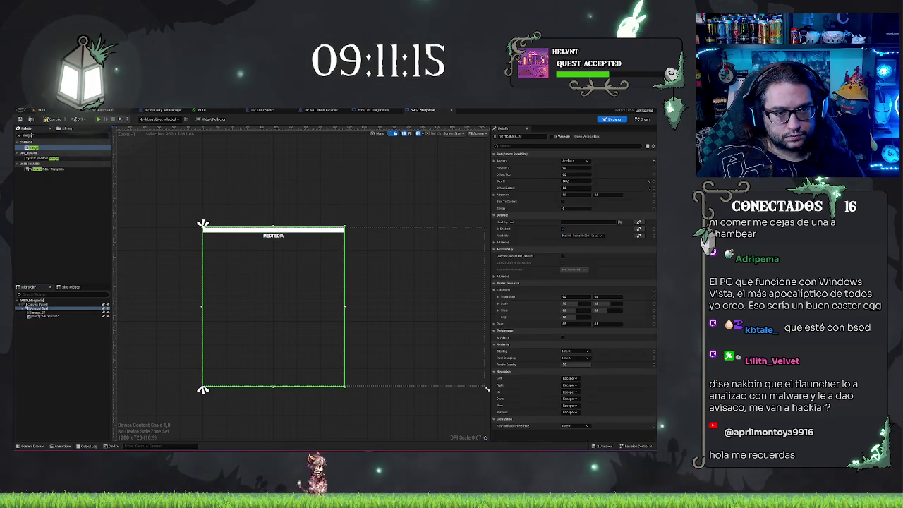
click(45, 313)
click(48, 312)
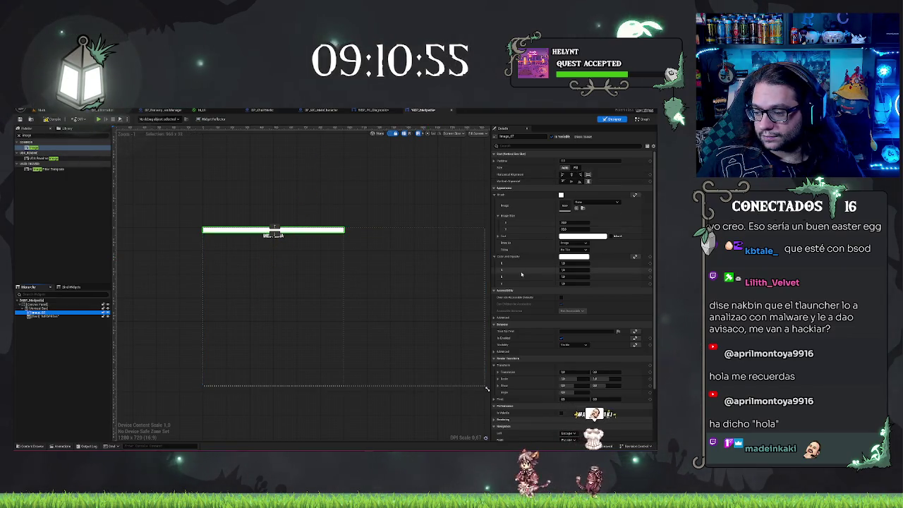
Step: Try Fill size on the image bar, then return it to Auto for a thin height
scroll(517, 276, down, 2)
scroll(517, 275, down, 1)
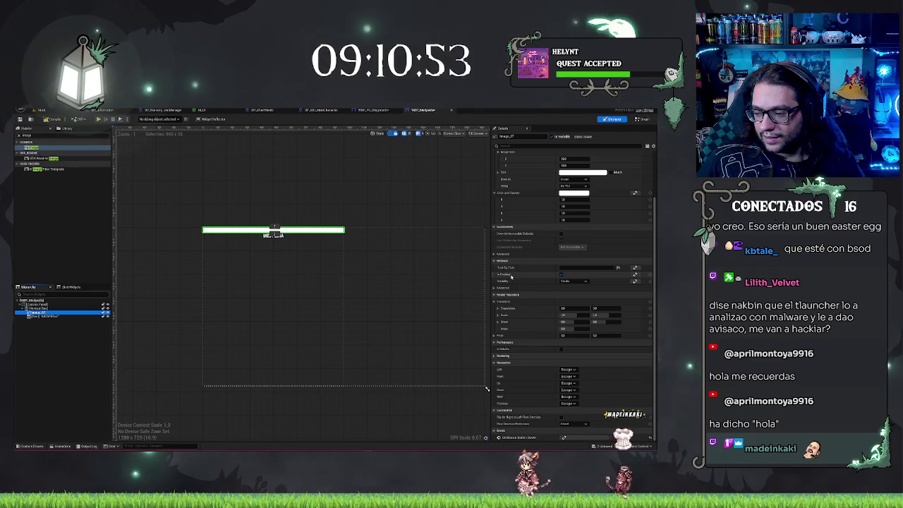
scroll(511, 278, up, 3)
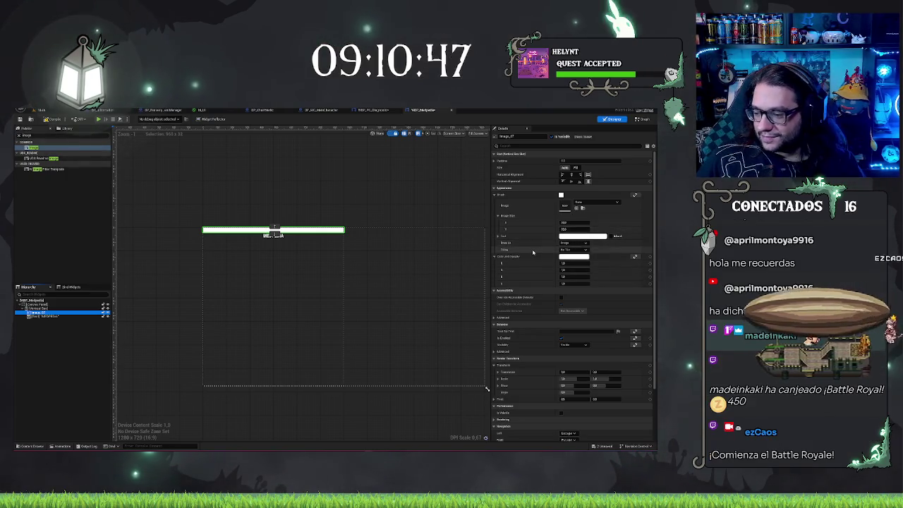
click(575, 167)
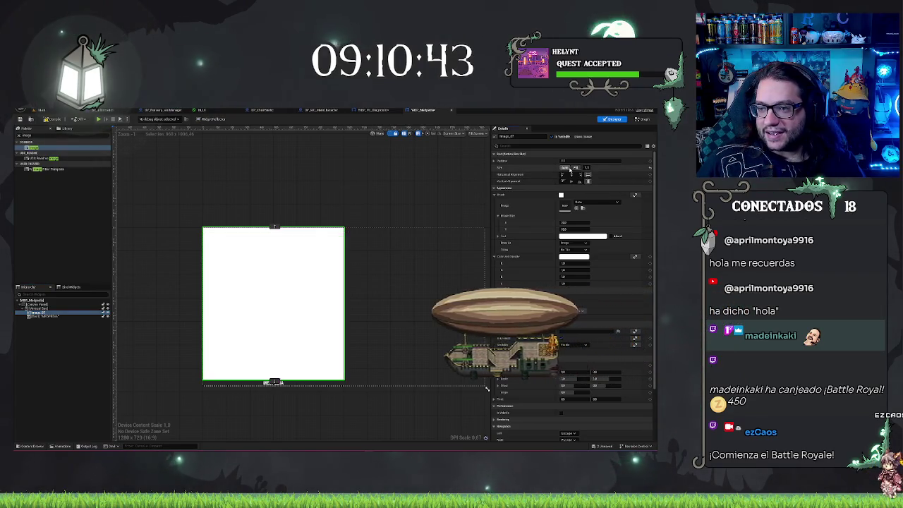
click(565, 167)
scroll(546, 313, down, 2)
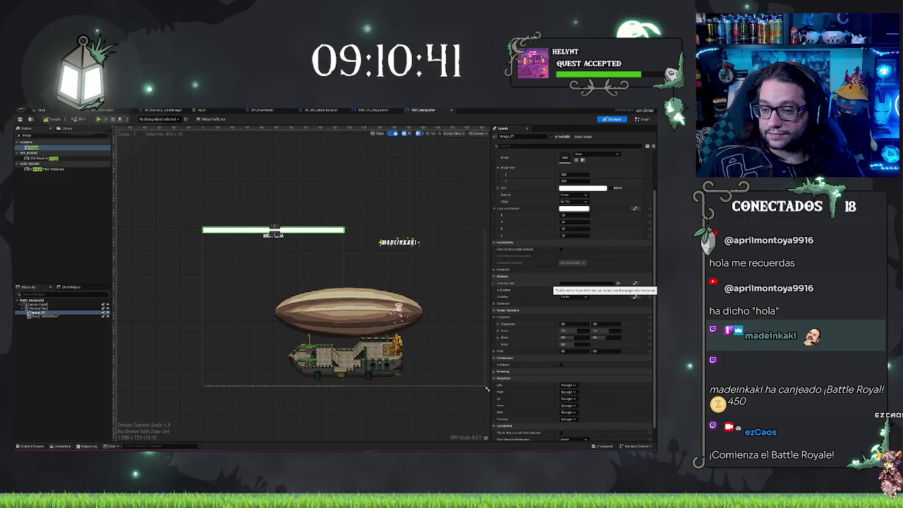
scroll(526, 259, up, 2)
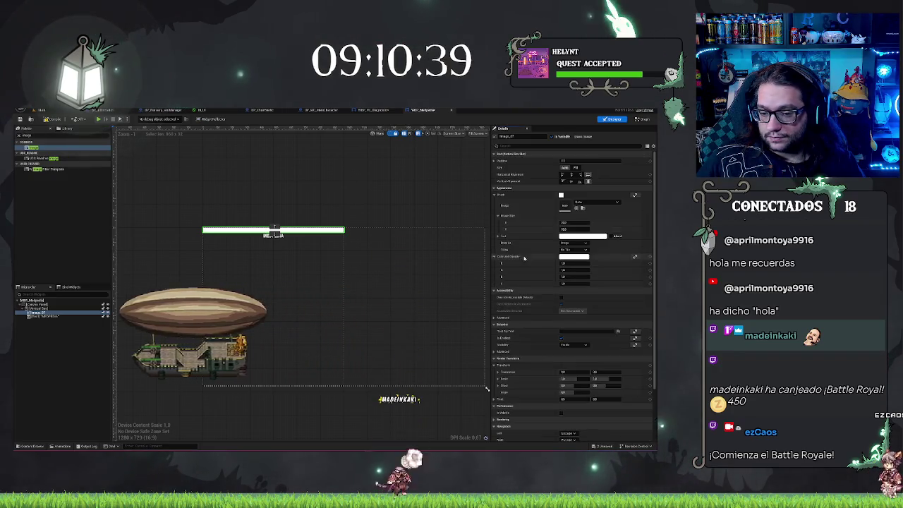
scroll(482, 264, up, 1)
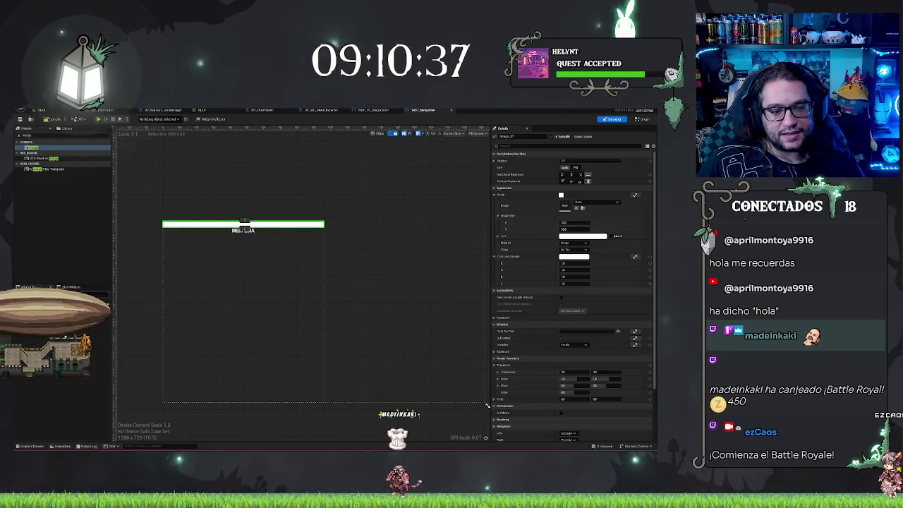
Step: Reselect the MEDPEDIA text and image bar, then search the Palette for 'canvas'
click(57, 316)
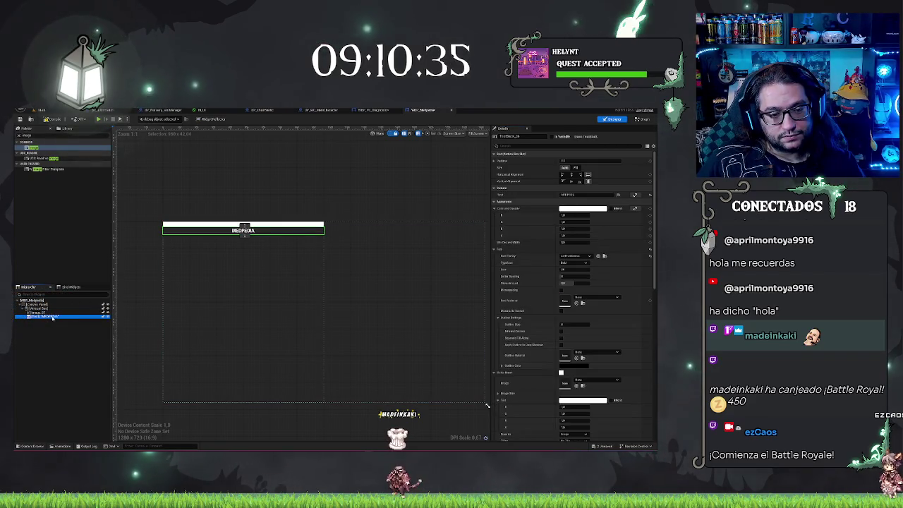
drag(35, 315, 44, 318)
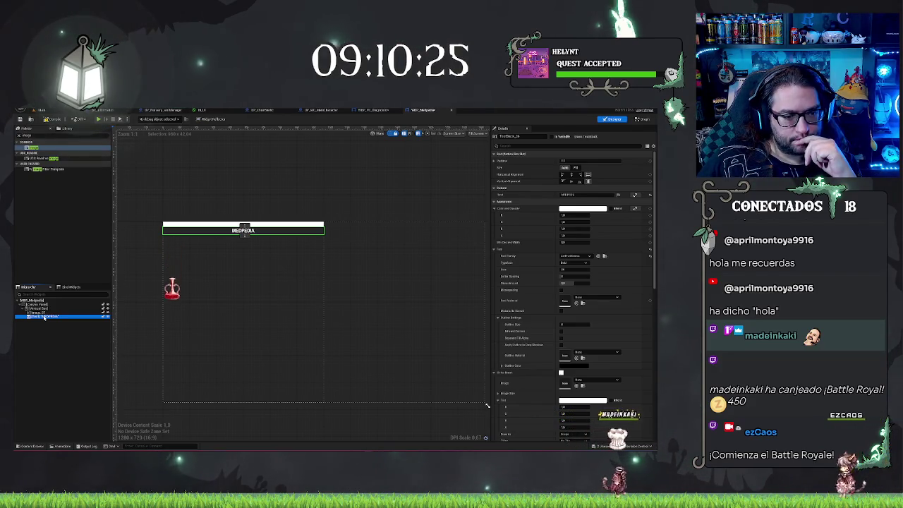
click(36, 321)
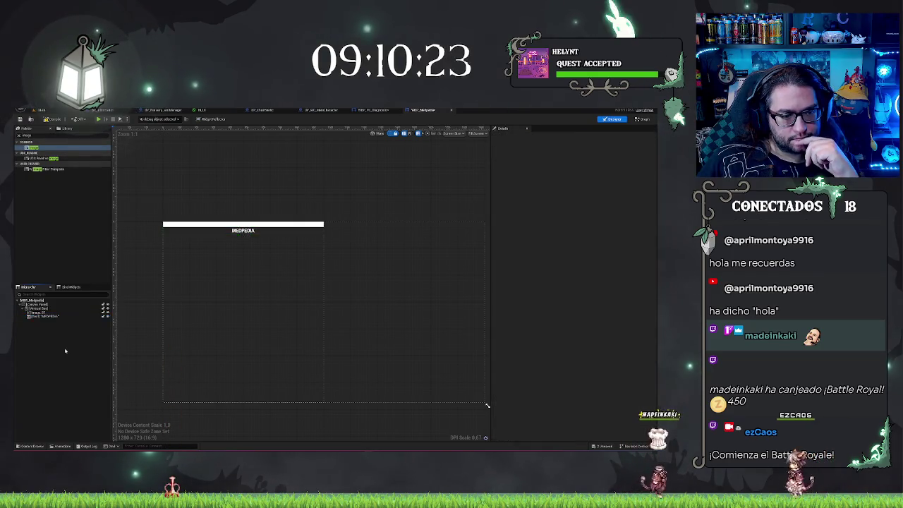
click(38, 317)
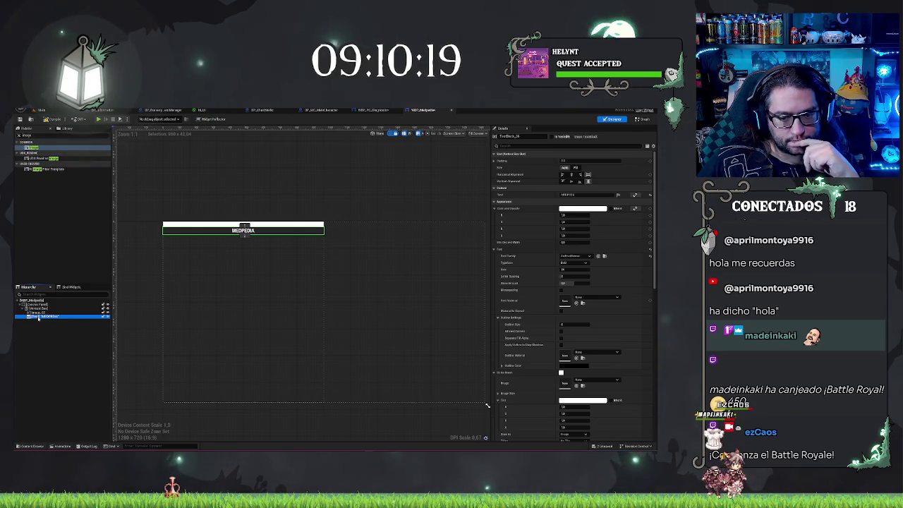
click(42, 312)
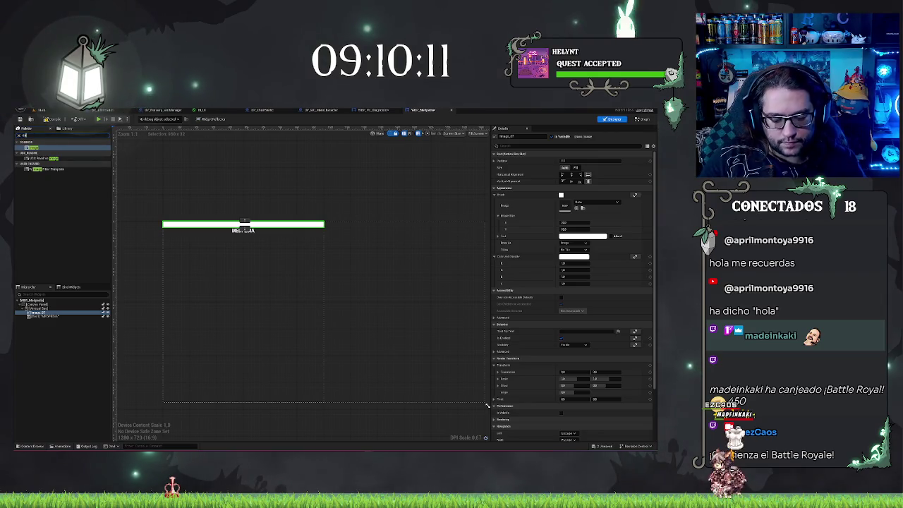
text(canvas)
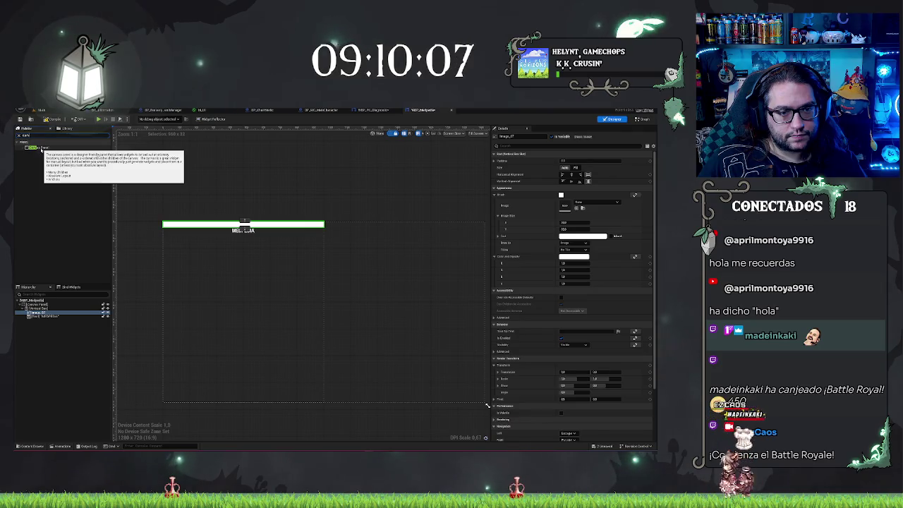
Step: Add a Canvas Panel to the hierarchy and move the title's image and text into it
drag(41, 148, 56, 323)
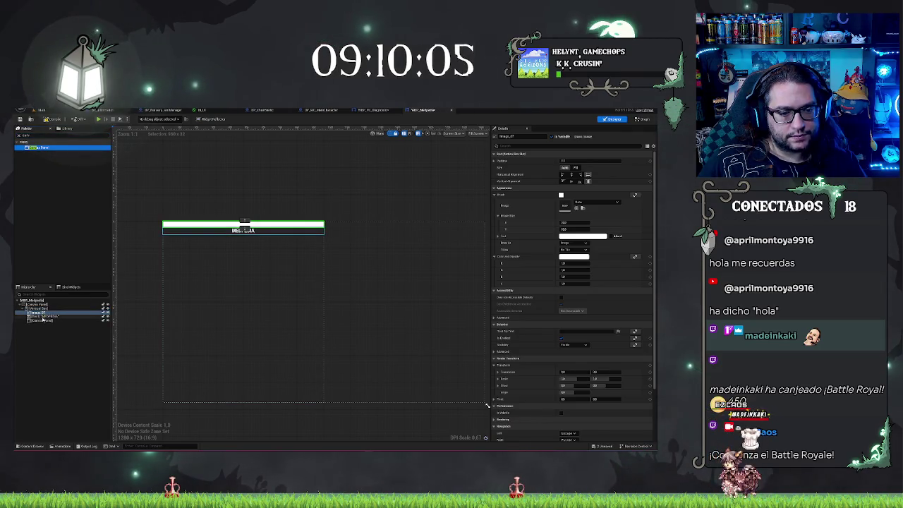
click(43, 317)
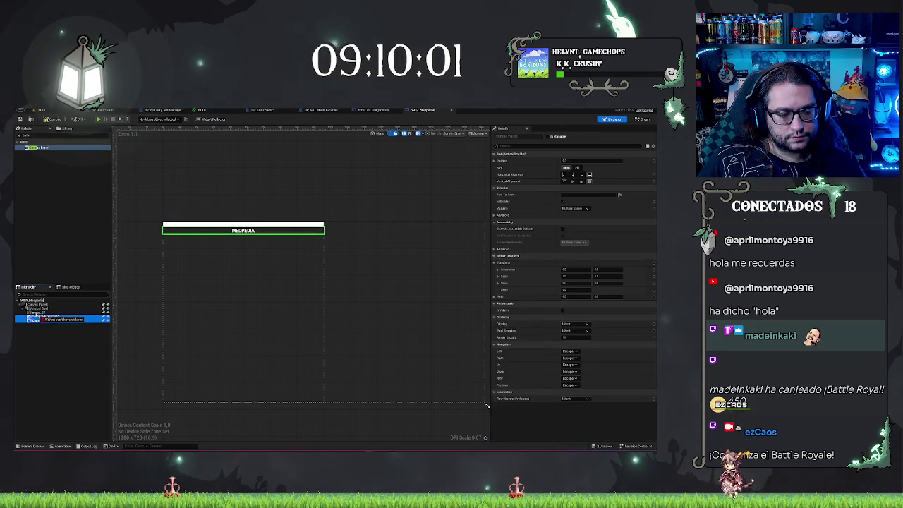
click(42, 316)
drag(35, 321, 36, 321)
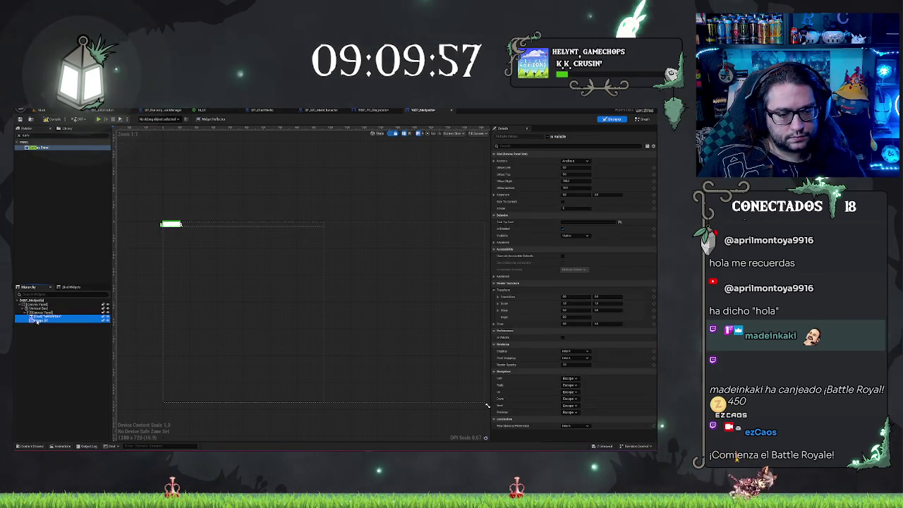
click(39, 312)
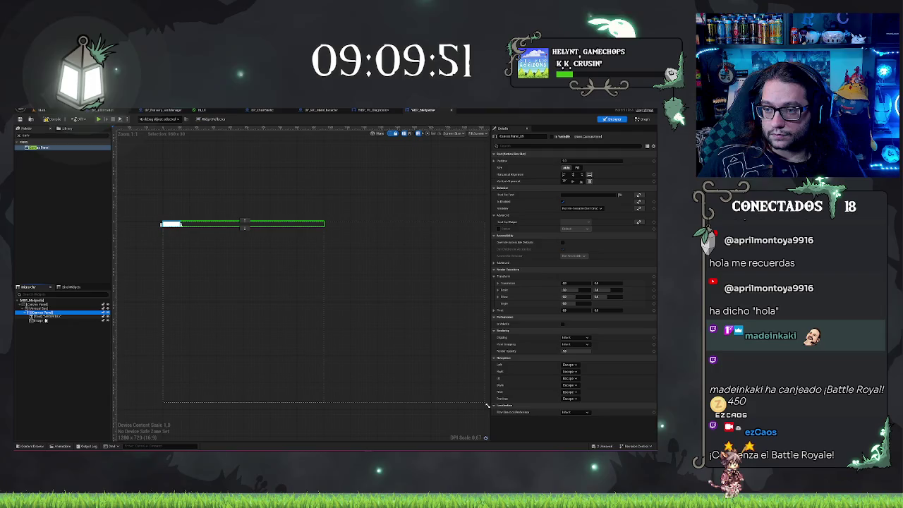
click(575, 168)
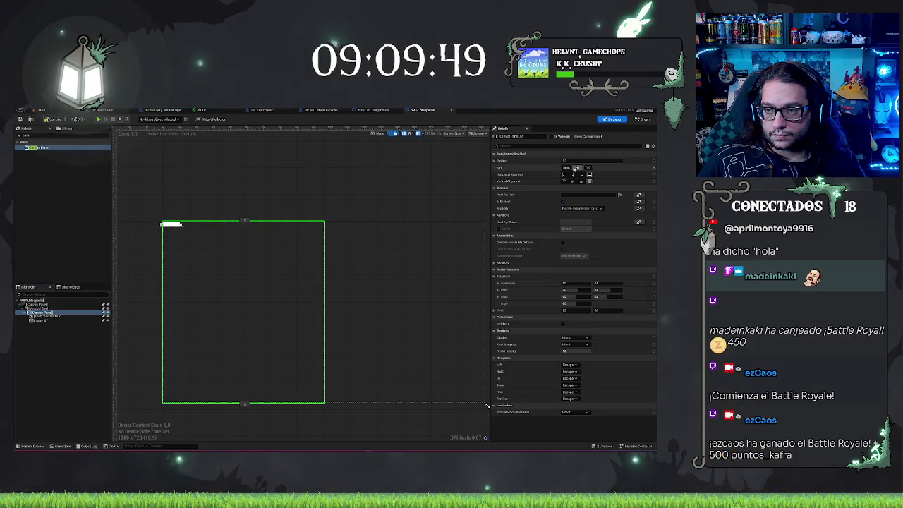
click(566, 168)
Step: Anchor the title image to stretch horizontally with a right offset of 0
click(166, 223)
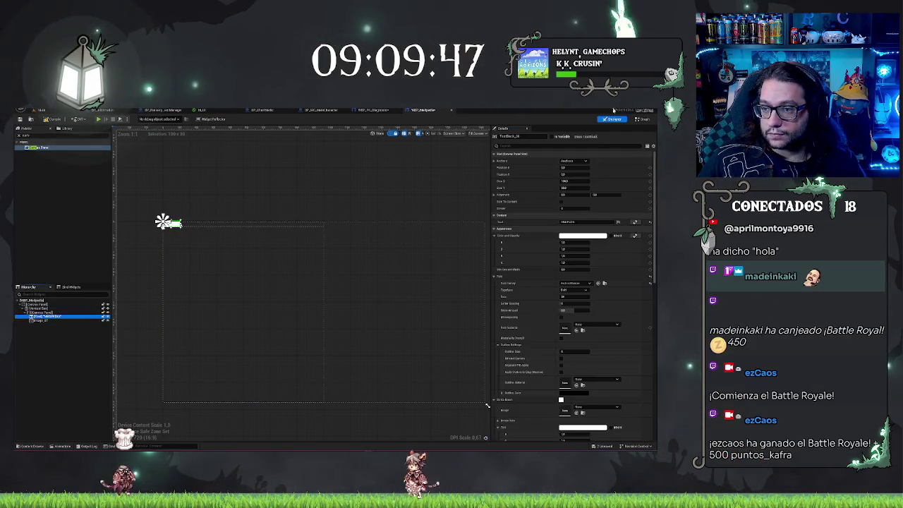
click(575, 161)
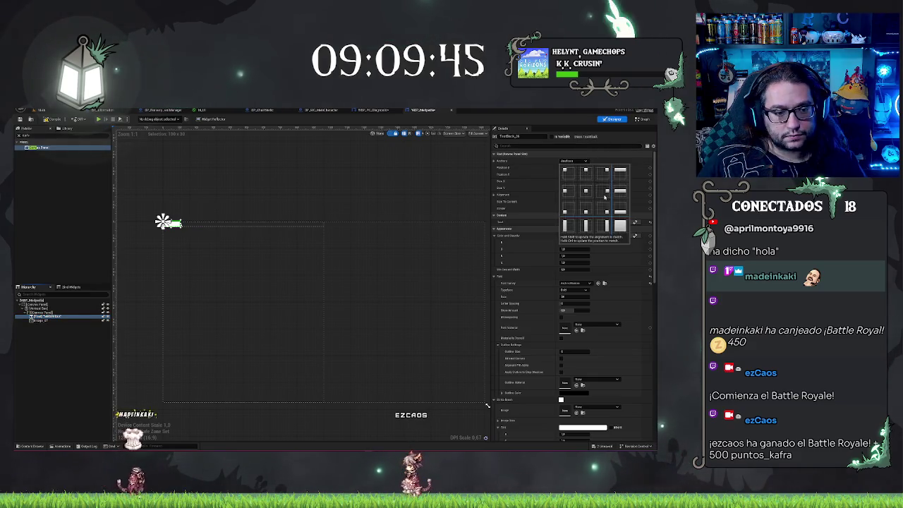
click(39, 320)
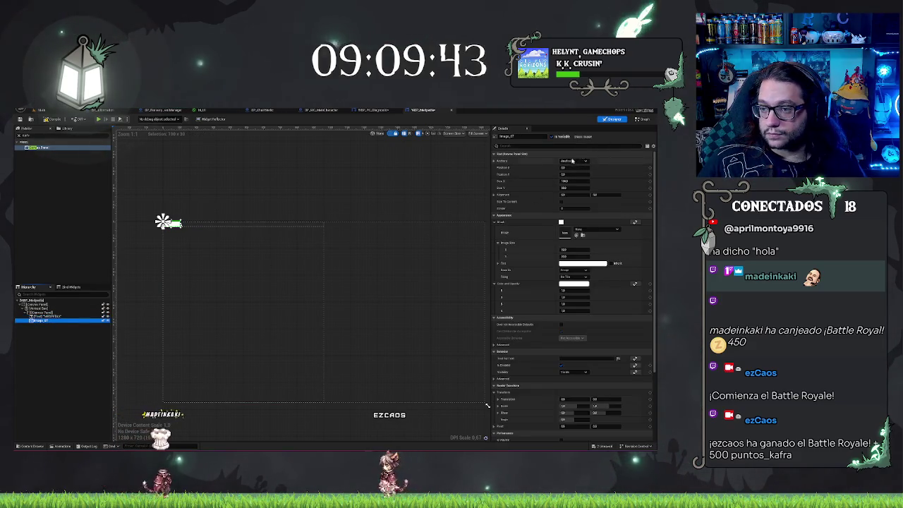
click(575, 161)
click(619, 225)
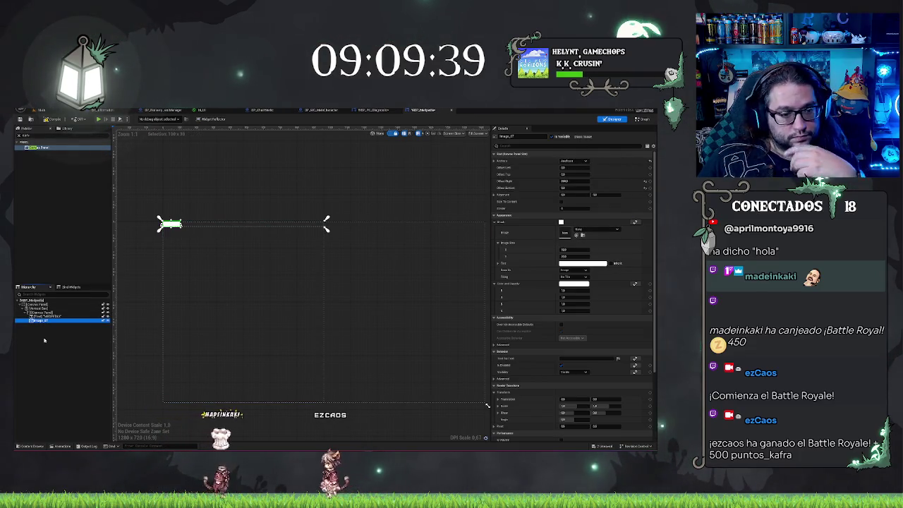
click(570, 181)
text(0)
key(Return)
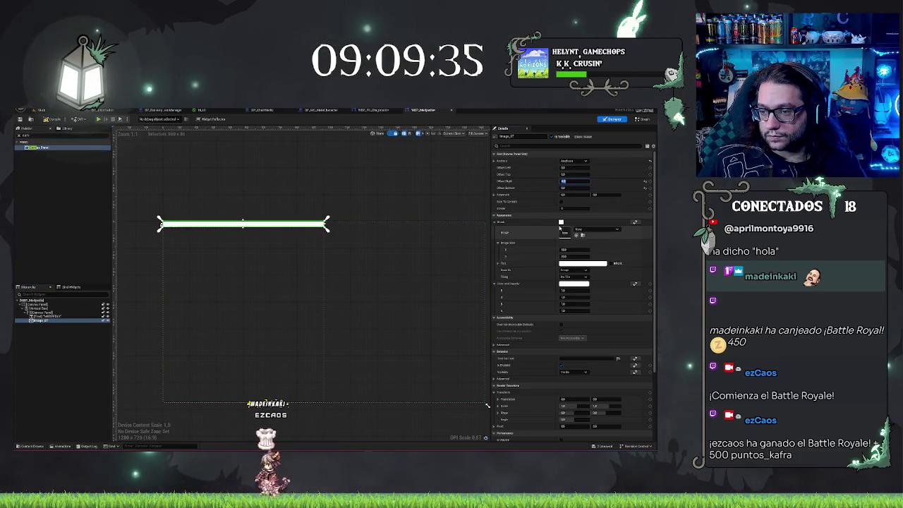
Step: Darken the title image's tint in the Color Picker
click(578, 264)
drag(537, 283, 537, 326)
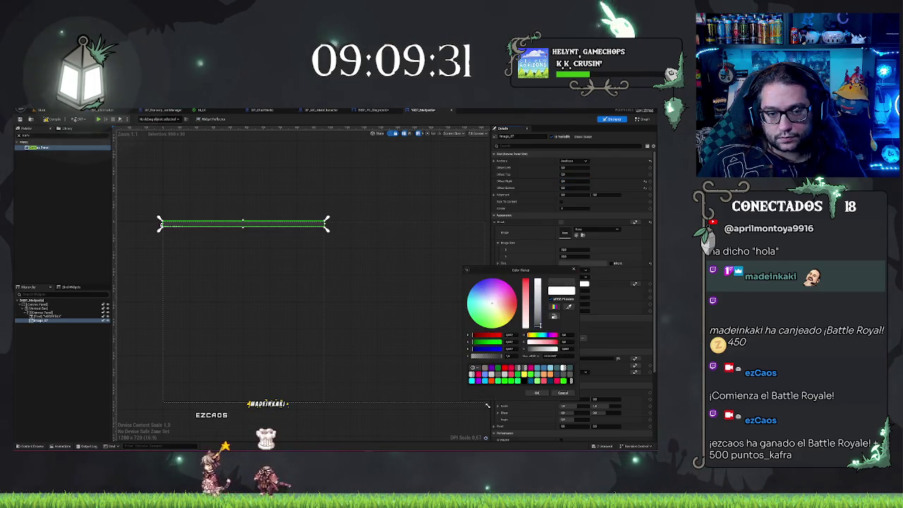
click(250, 316)
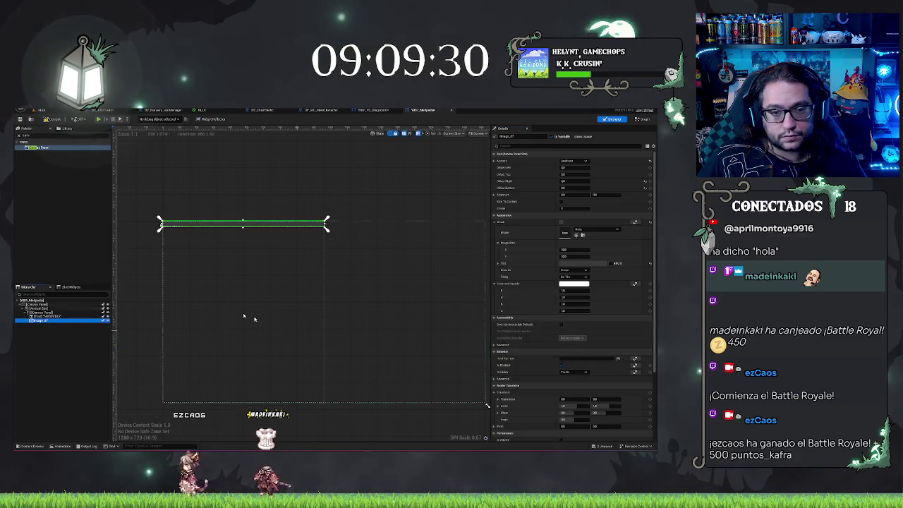
click(54, 369)
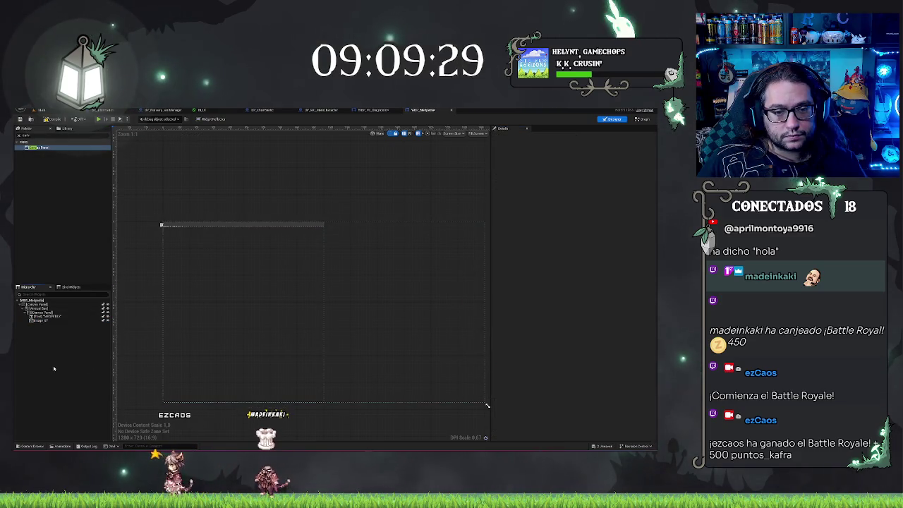
click(45, 317)
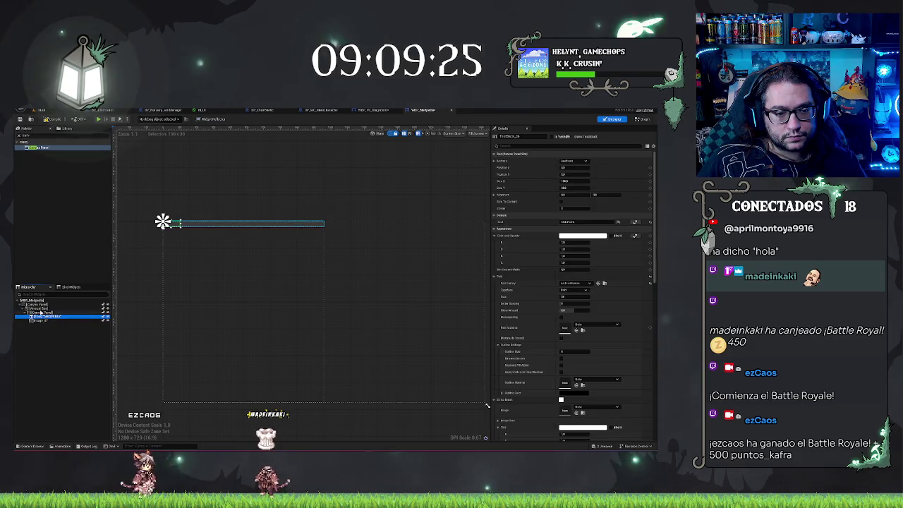
click(38, 309)
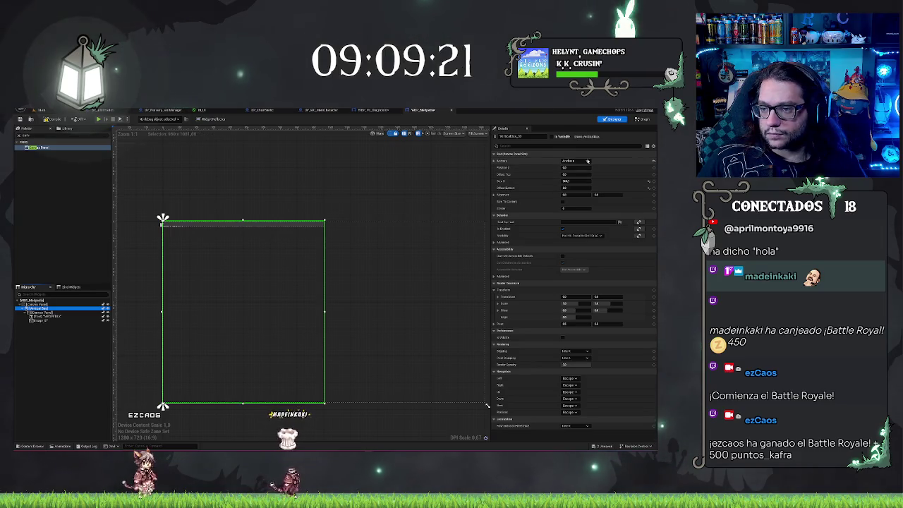
text(5)
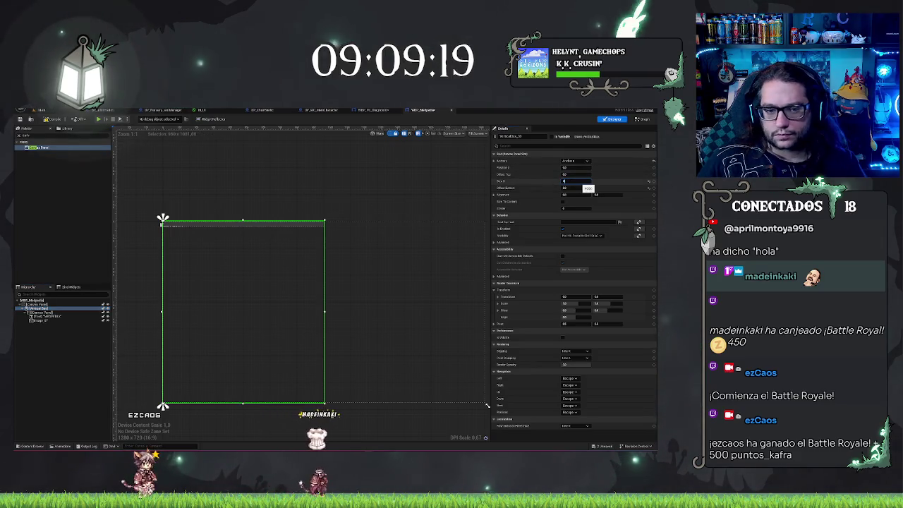
key(Return)
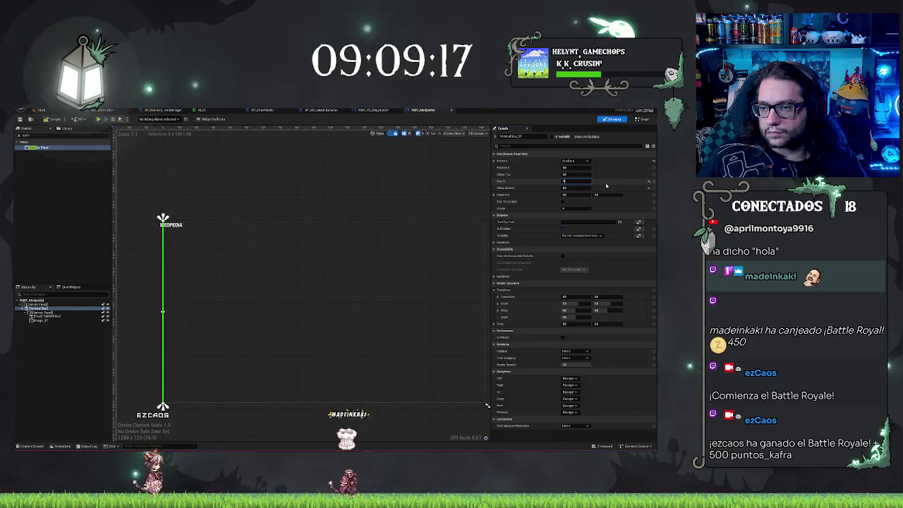
key(ctrl+z)
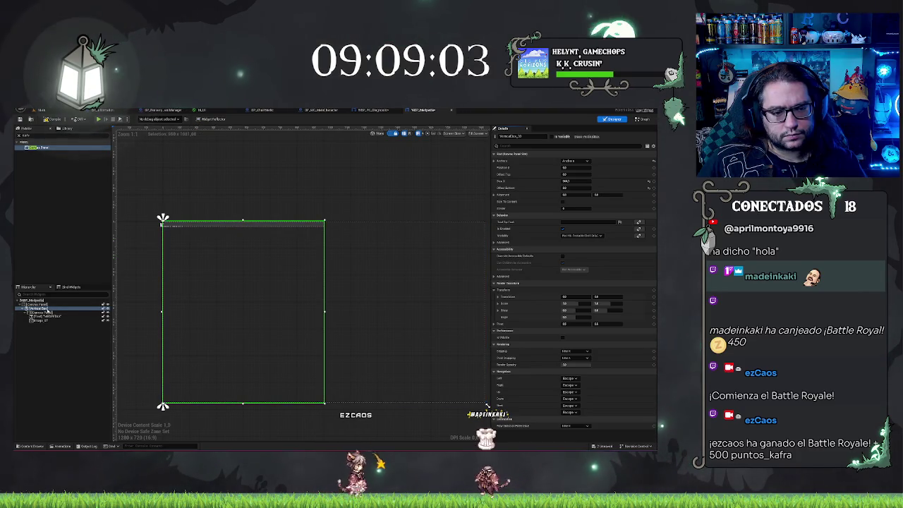
click(45, 314)
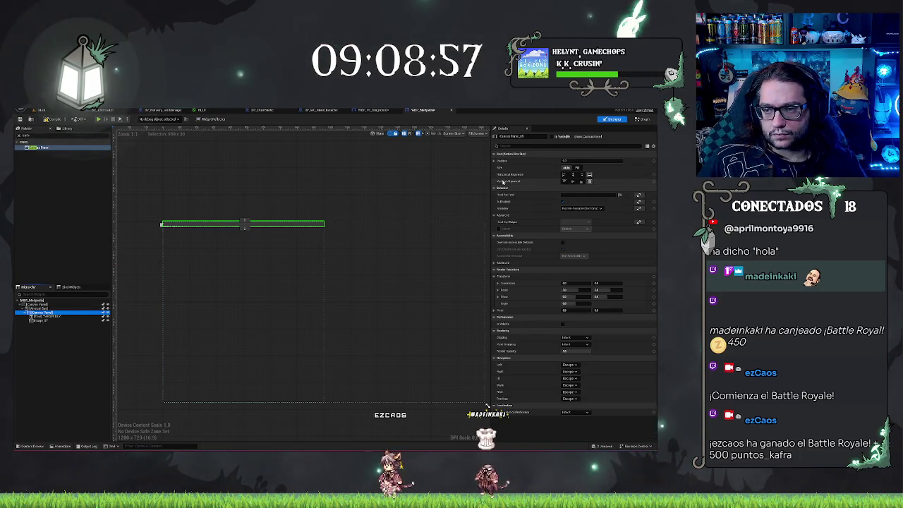
click(576, 169)
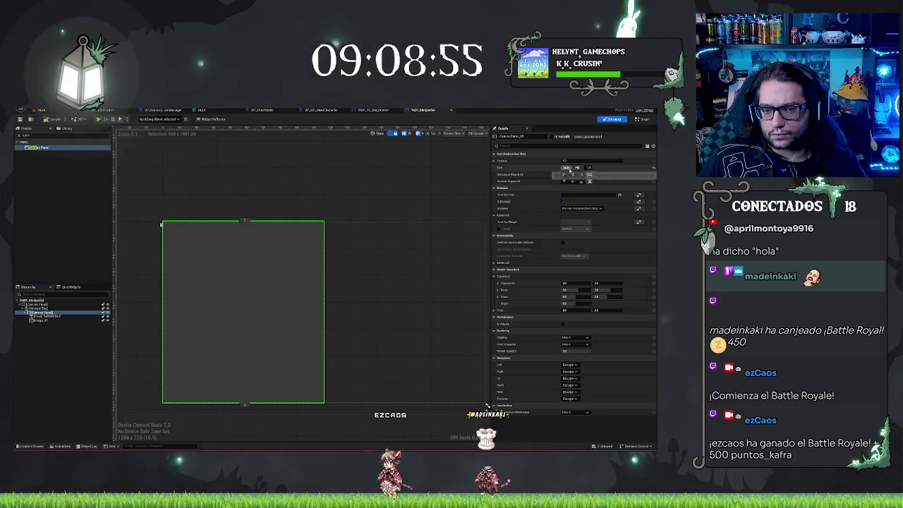
click(569, 167)
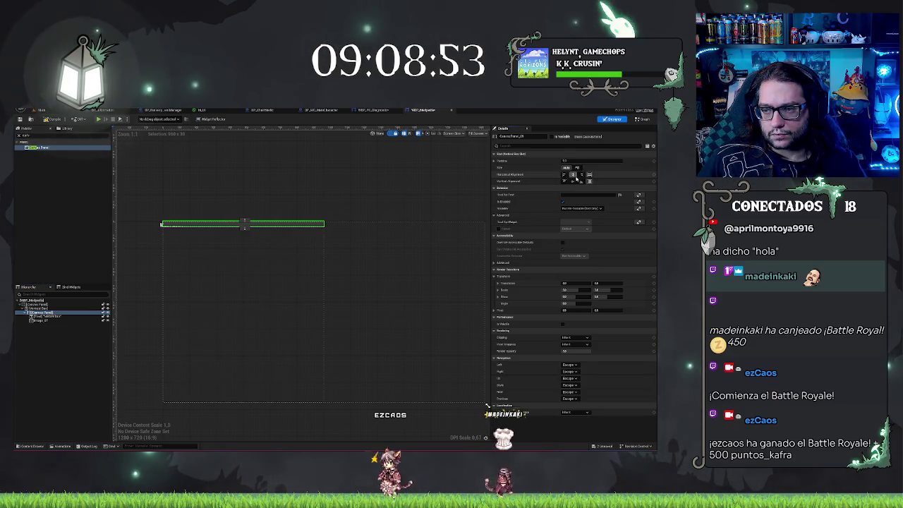
click(576, 168)
click(564, 174)
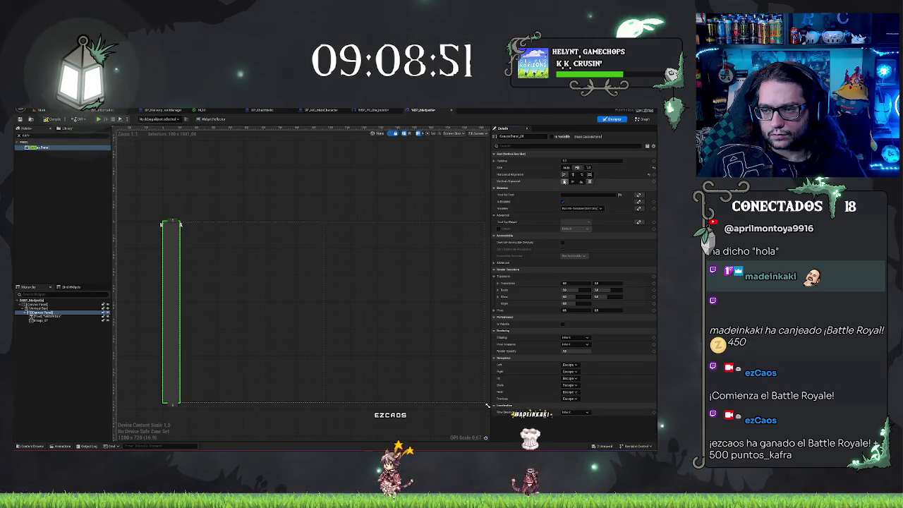
click(564, 181)
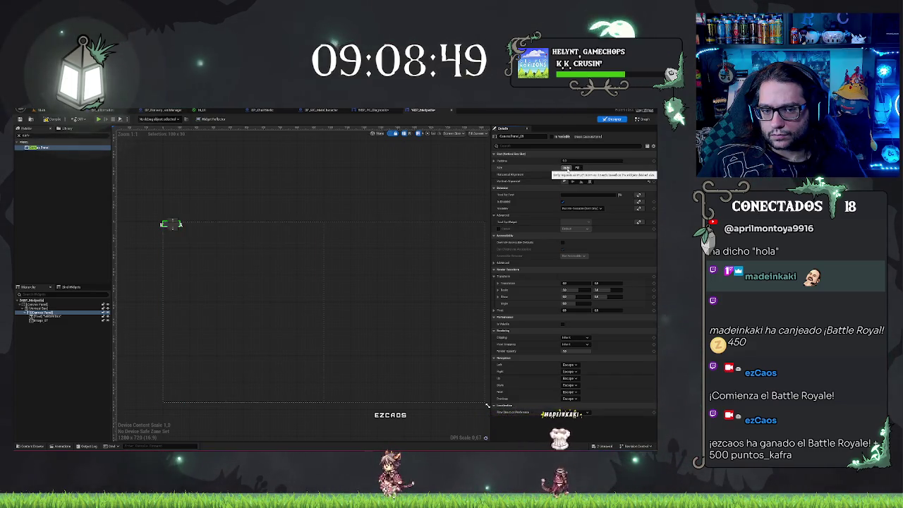
click(589, 181)
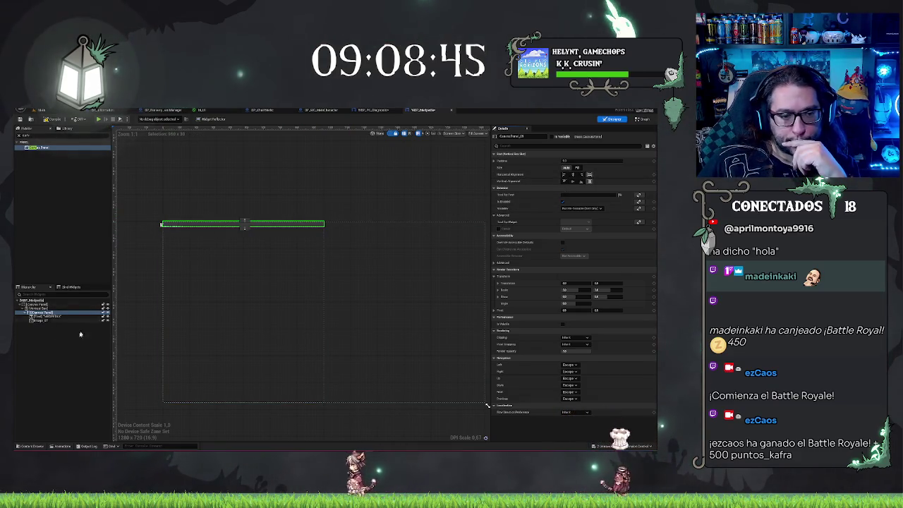
click(44, 316)
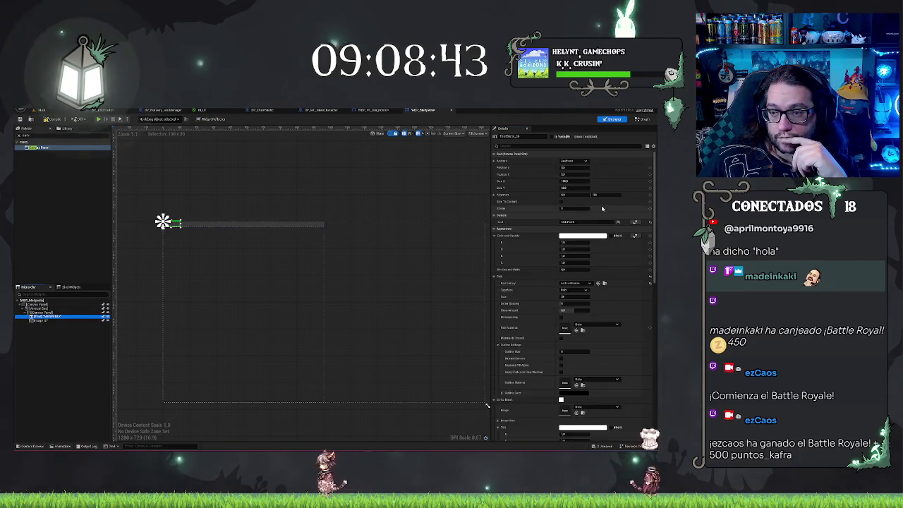
Step: Move the image behind the title text and enlarge the MEDPEDIA font size
click(44, 320)
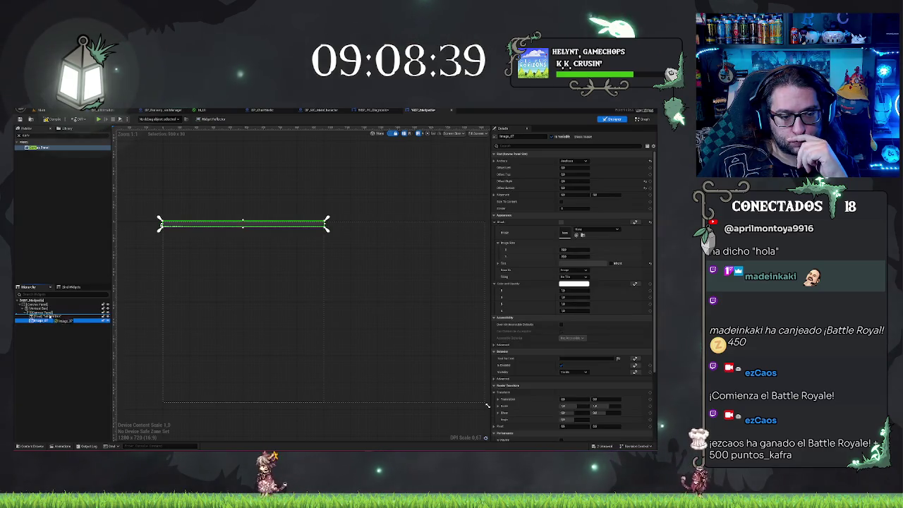
drag(43, 320, 44, 315)
click(48, 320)
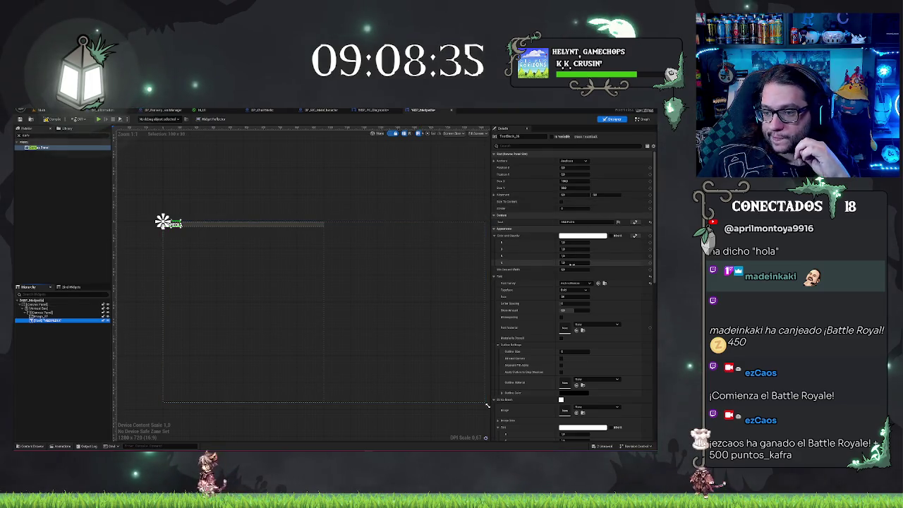
mouse_move(575, 296)
mouse_down()
mouse_move(593, 296)
mouse_move(561, 296)
mouse_up()
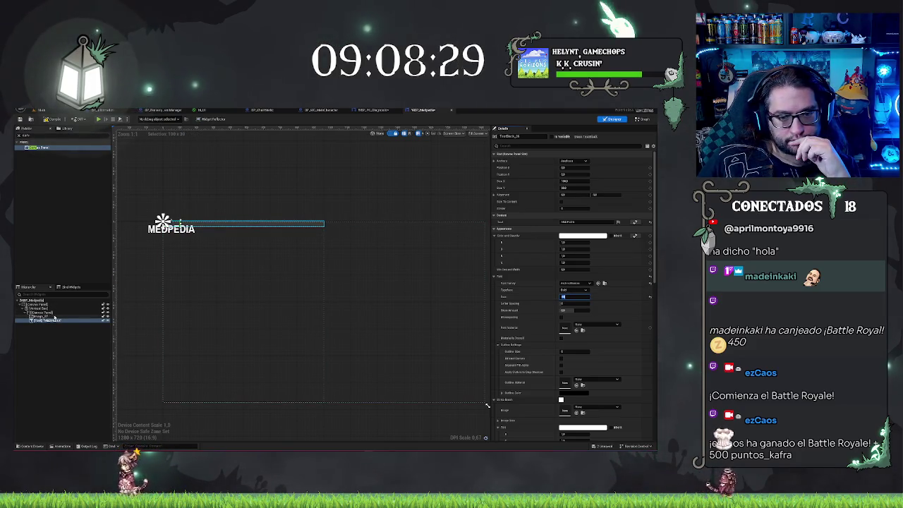
Step: Reset the title bar image's size to 100 by 100
click(55, 317)
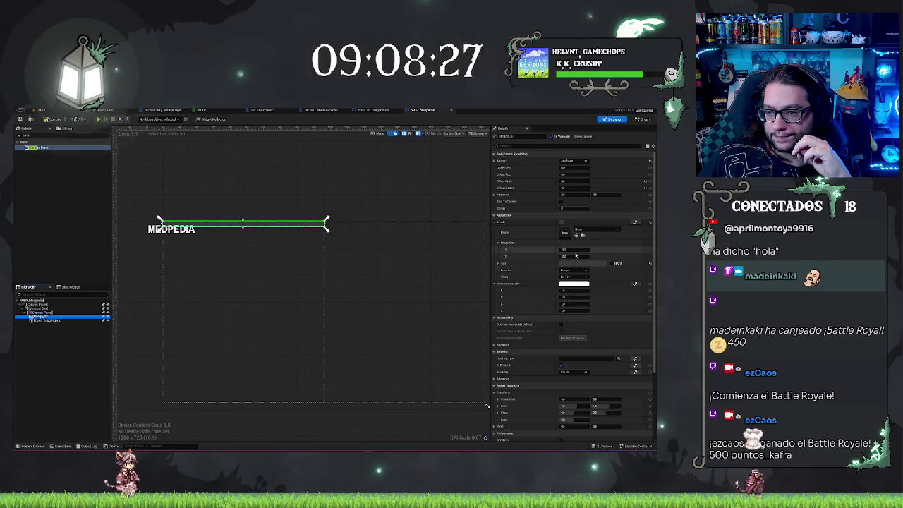
click(575, 256)
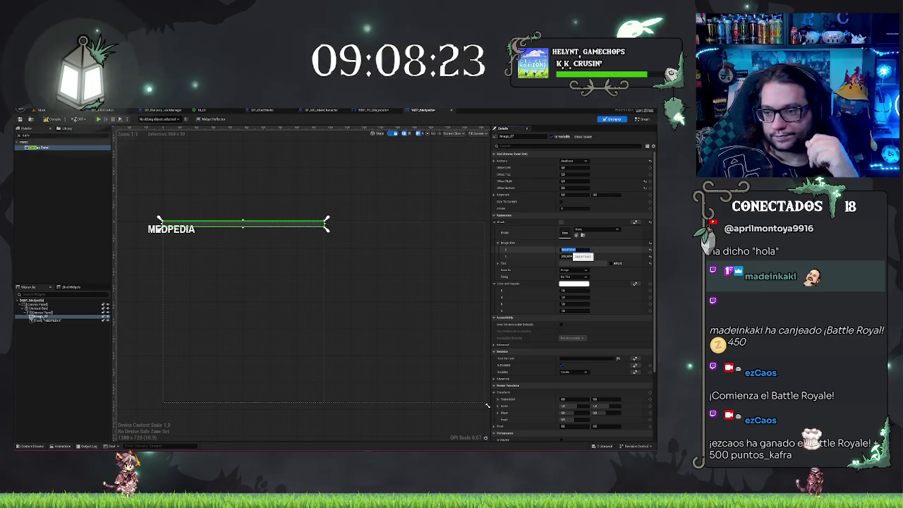
click(650, 257)
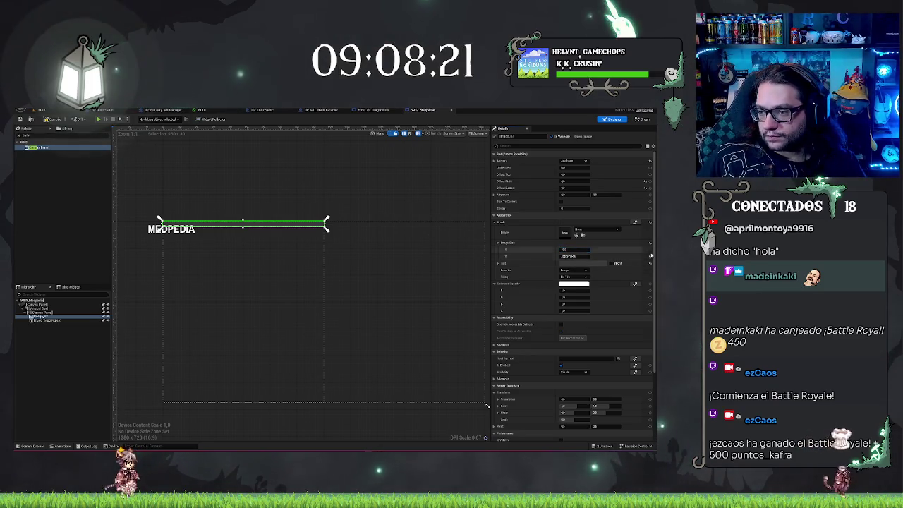
click(577, 162)
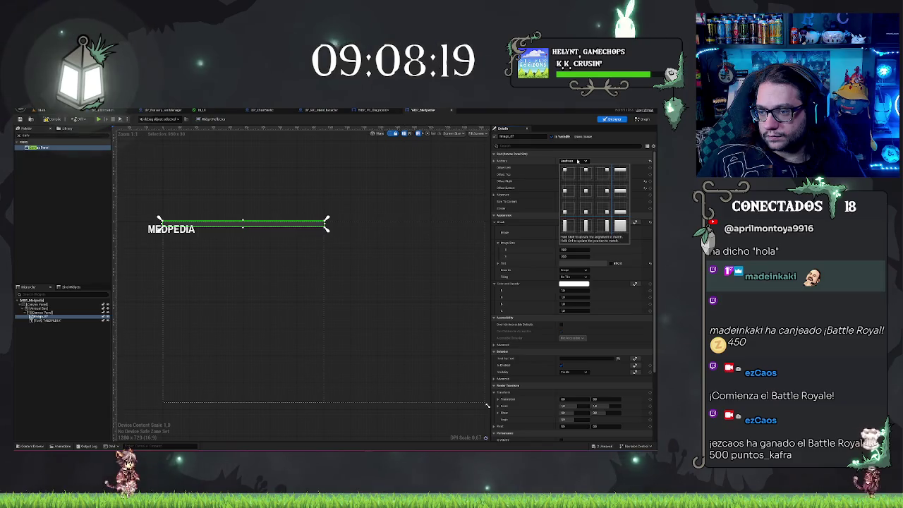
Step: Anchor the title image to top-stretch and adjust its height, undoing a Position Y of 133.7977
click(622, 174)
click(567, 173)
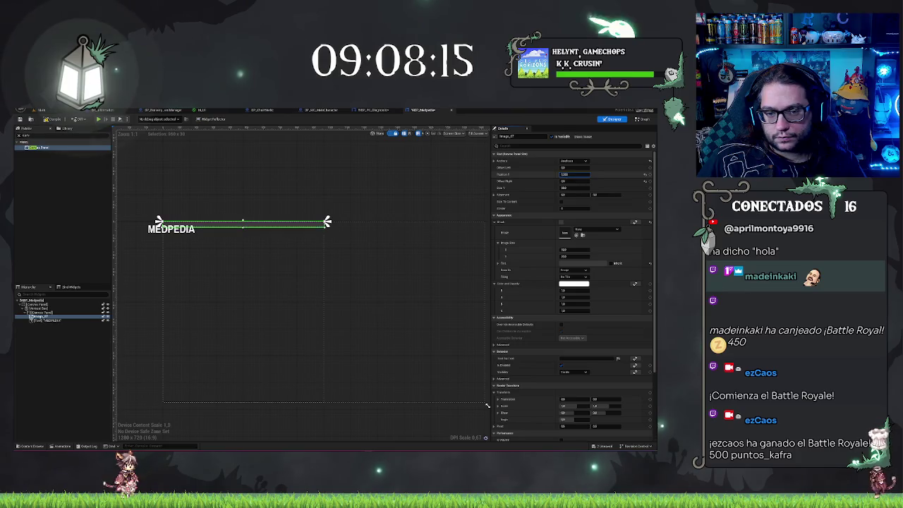
text(133.7977)
key(Return)
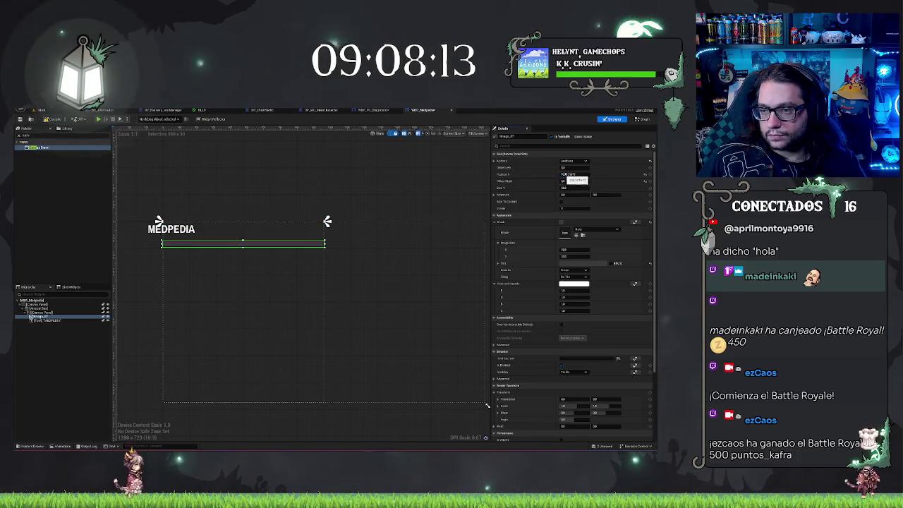
key(ctrl+z)
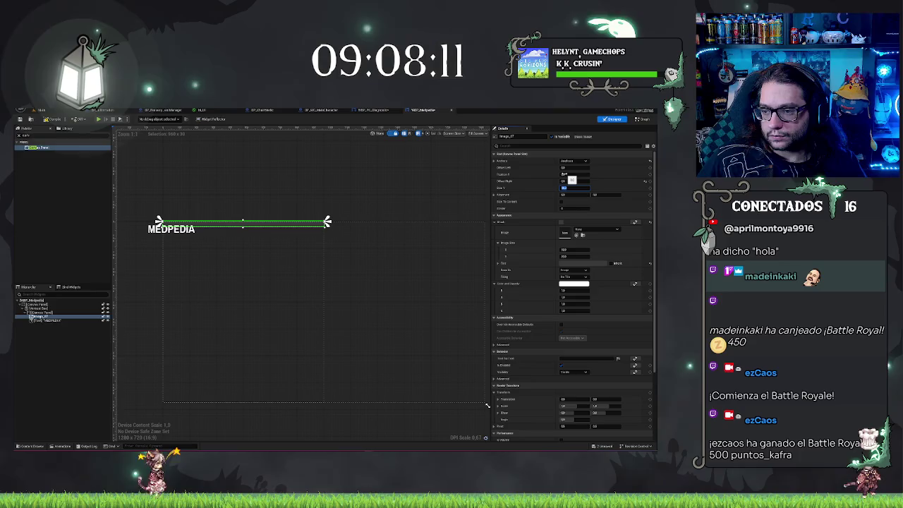
key(ctrl+z)
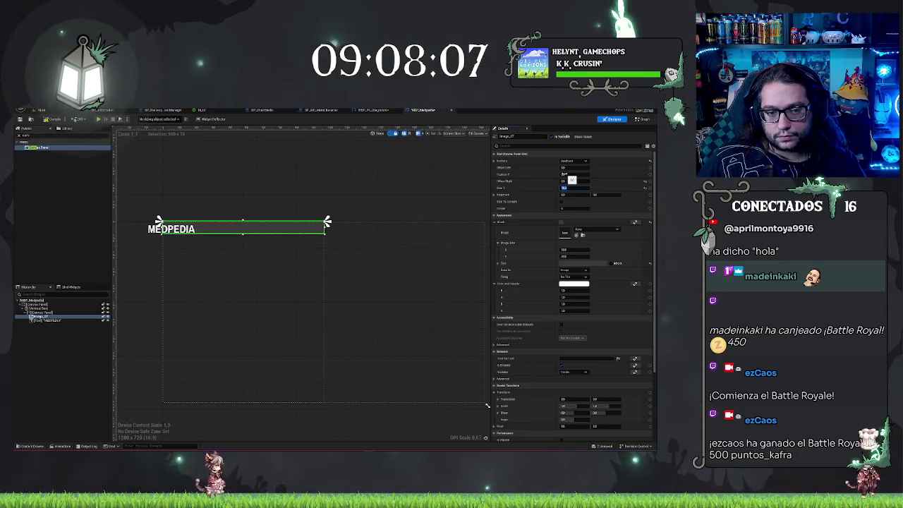
key(ctrl+y)
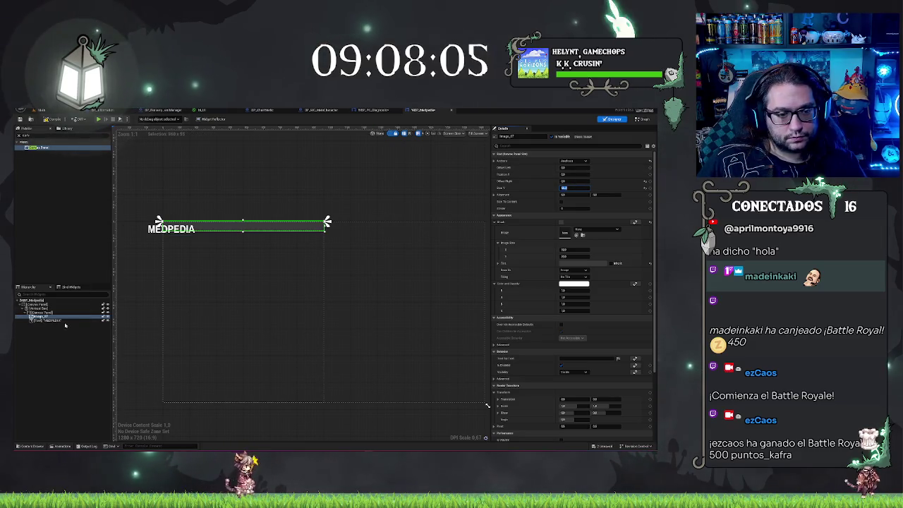
click(46, 320)
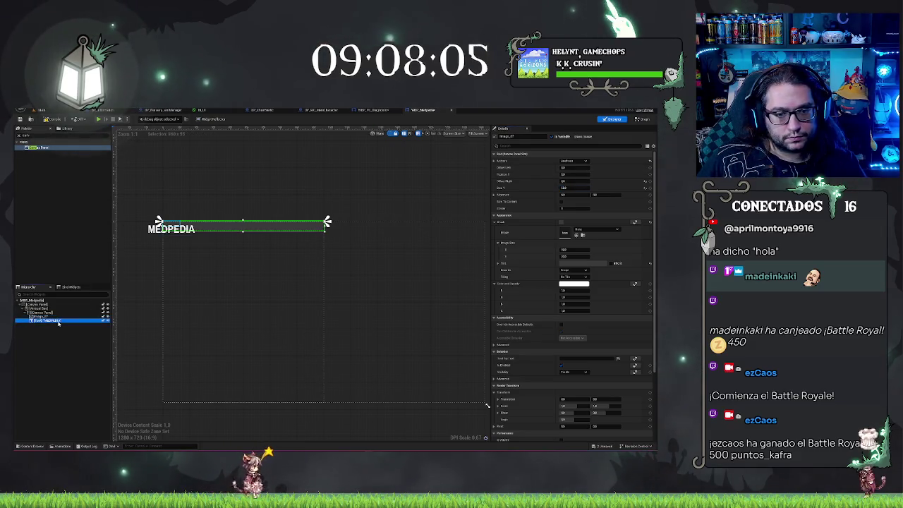
Step: Anchor the MEDPEDIA text to top centre with horizontal position 0
click(574, 161)
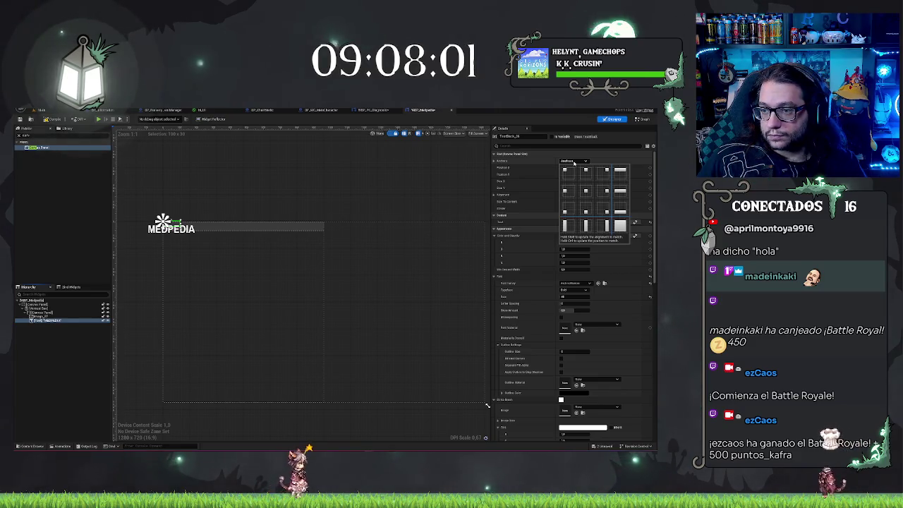
click(586, 170)
click(568, 181)
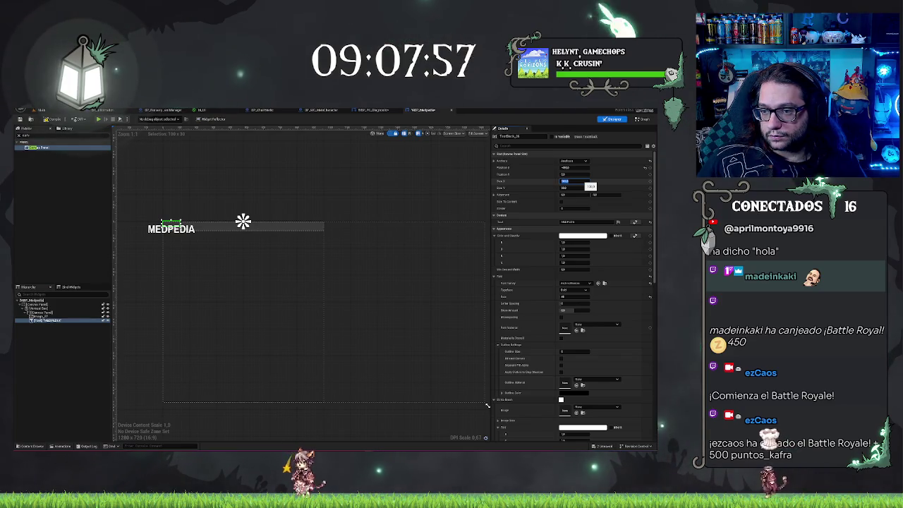
click(568, 167)
text(0)
key(Tab)
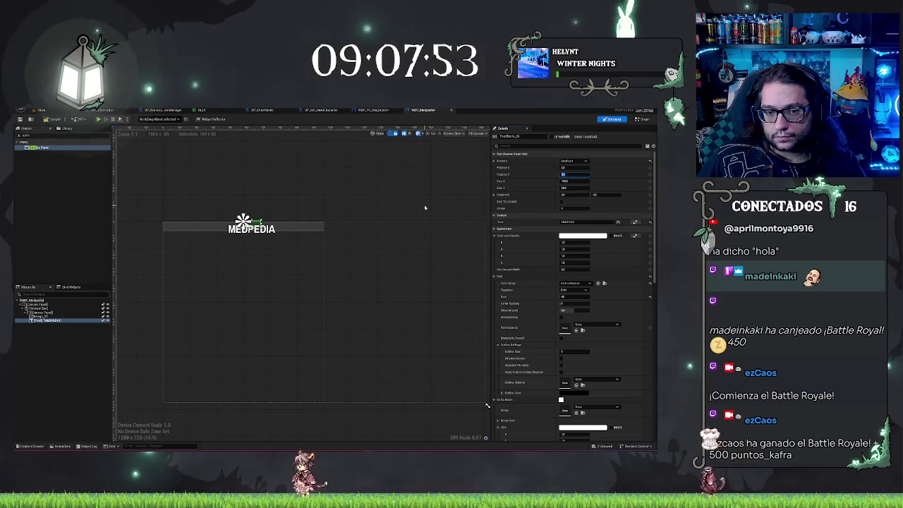
Step: Set the text's vertical alignment to 0.5, leaving size-to-content off
click(493, 196)
click(572, 208)
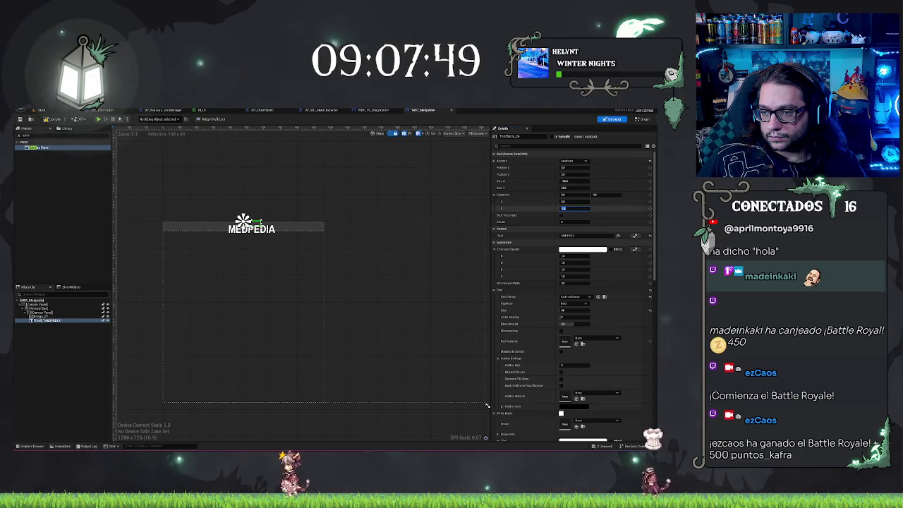
text(0.5)
key(Return)
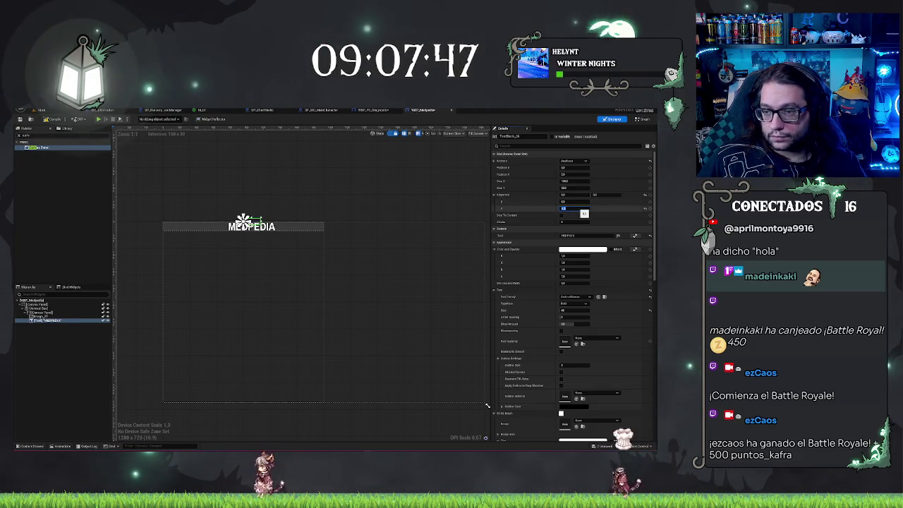
click(561, 216)
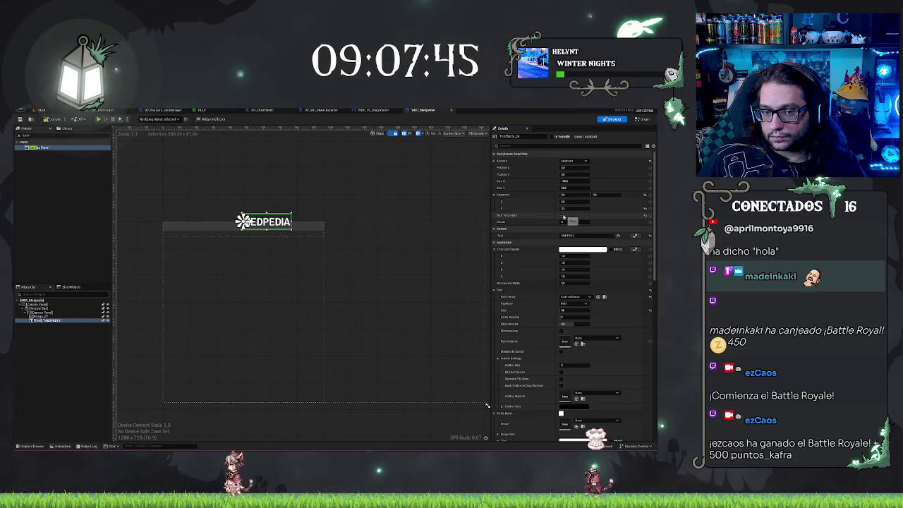
click(562, 216)
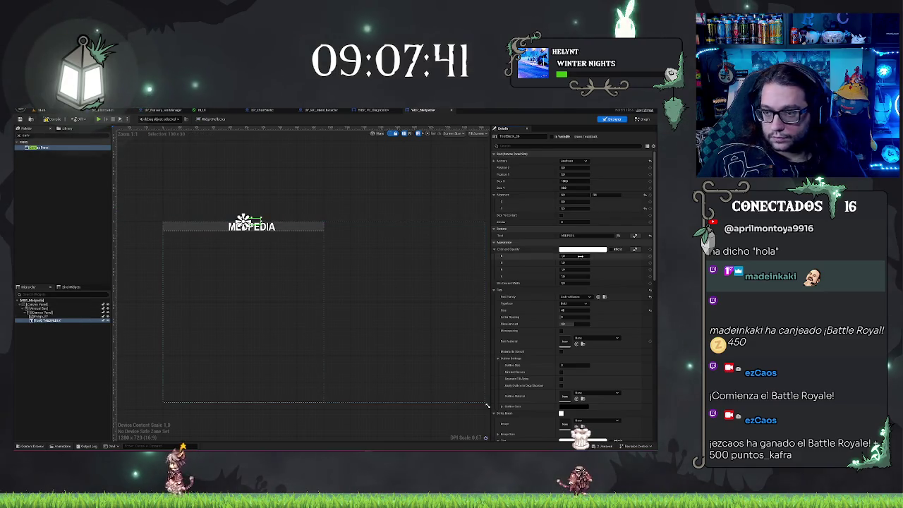
scroll(571, 211, down, 1)
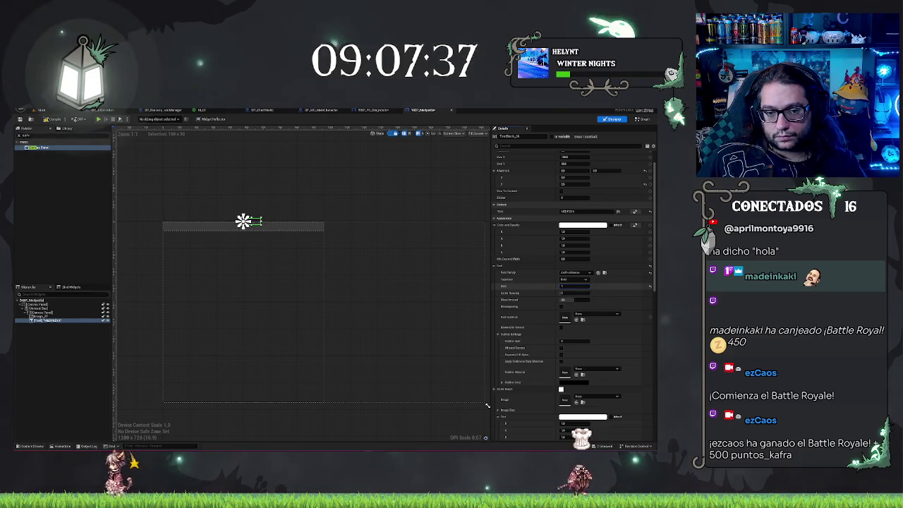
click(575, 287)
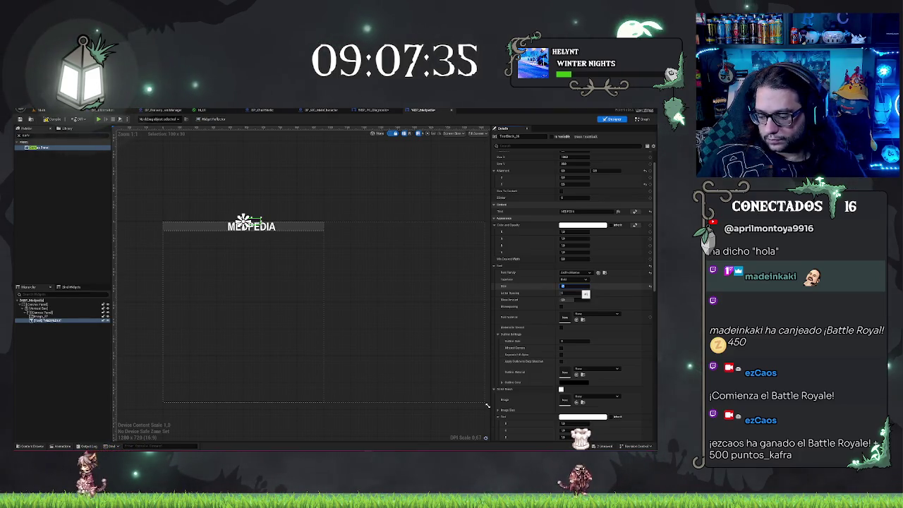
click(346, 188)
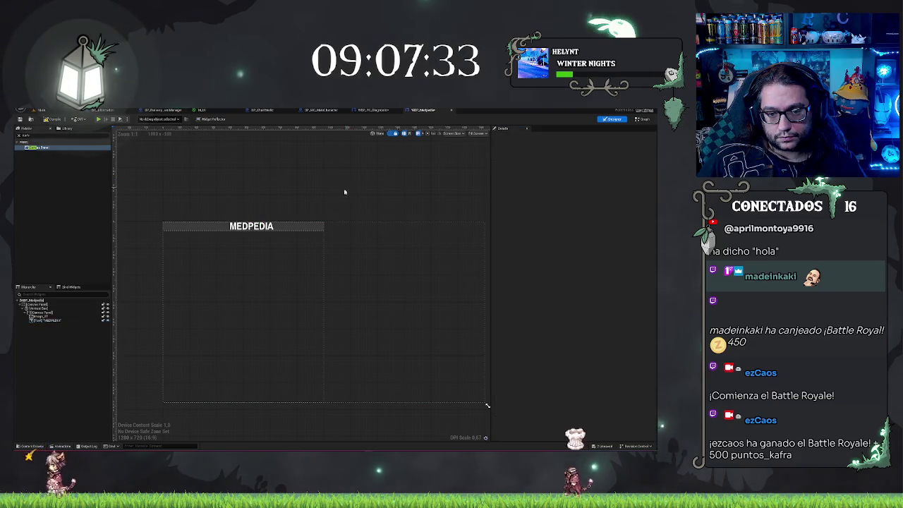
Step: Inspect the title image and text on the canvas, then switch to the WBP_PC_Diagnostic widget
scroll(271, 188, up, 2)
scroll(271, 188, down, 2)
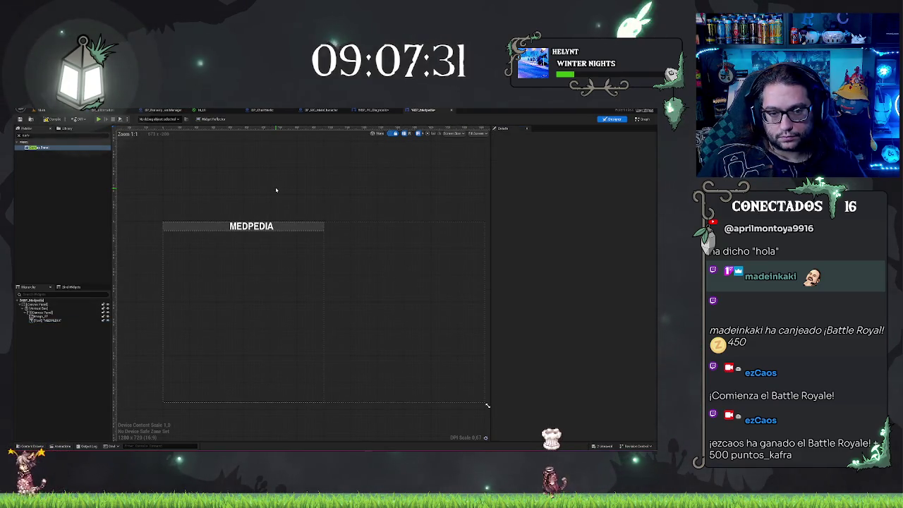
click(286, 226)
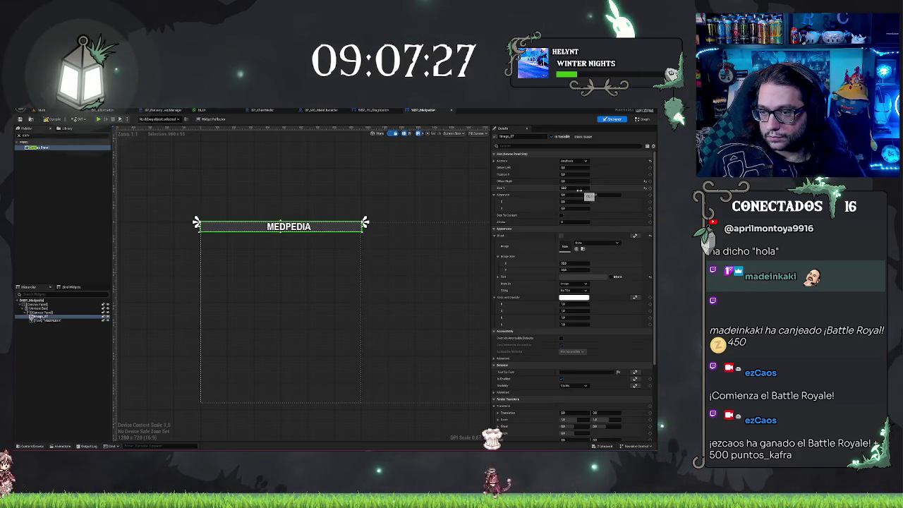
click(42, 321)
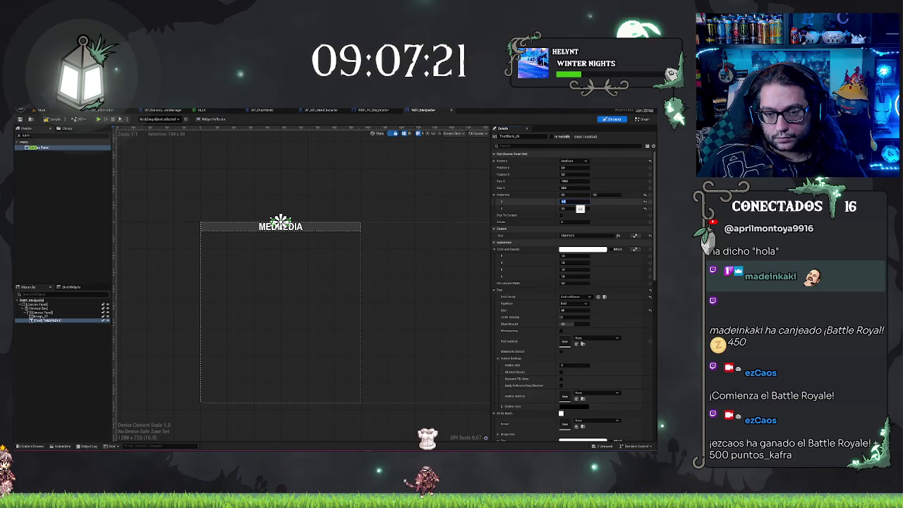
click(298, 192)
scroll(223, 202, up, 2)
scroll(282, 199, down, 2)
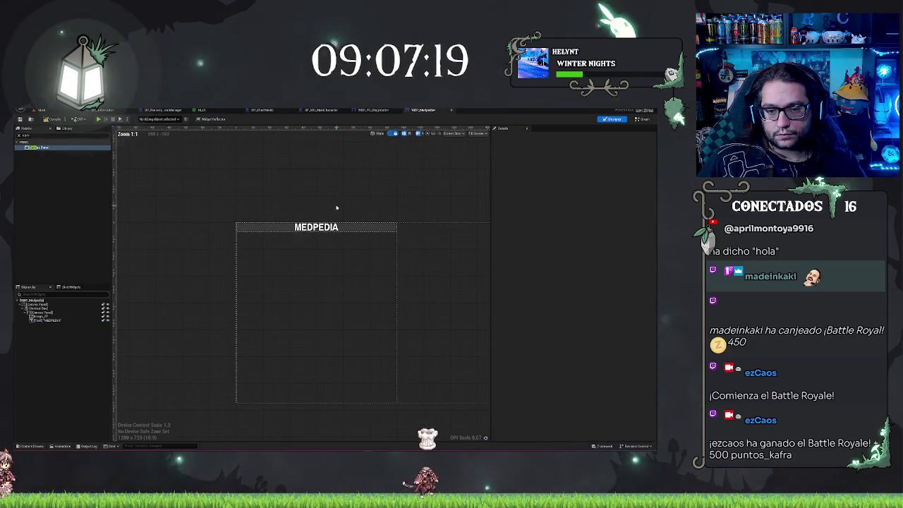
click(41, 321)
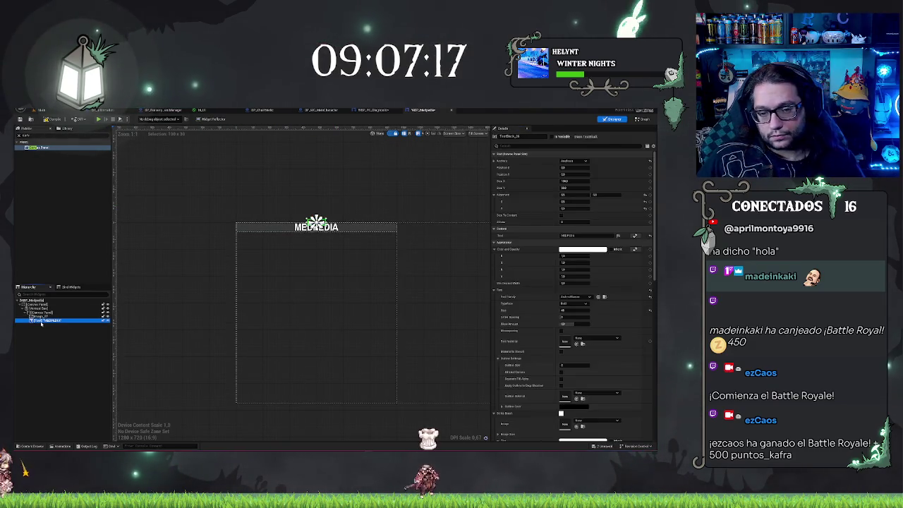
mouse_move(411, 179)
mouse_down()
mouse_move(329, 175)
mouse_move(369, 175)
mouse_up()
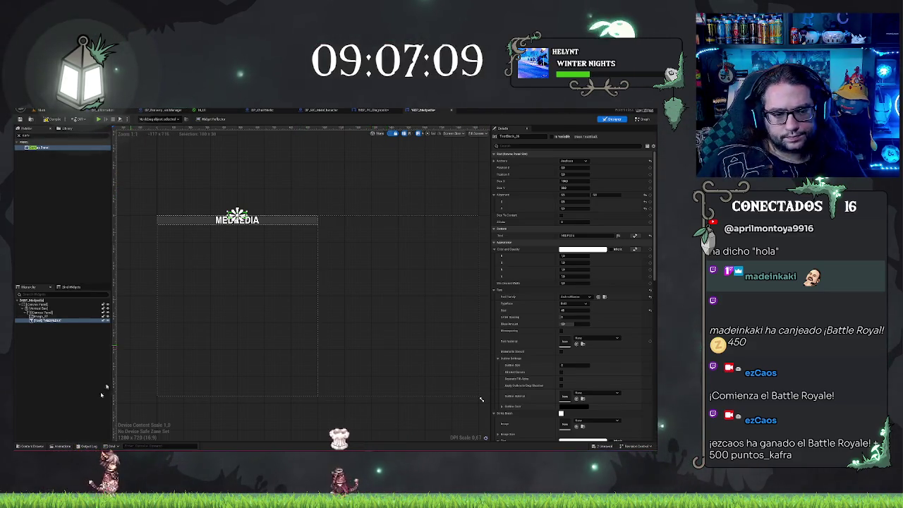
click(67, 280)
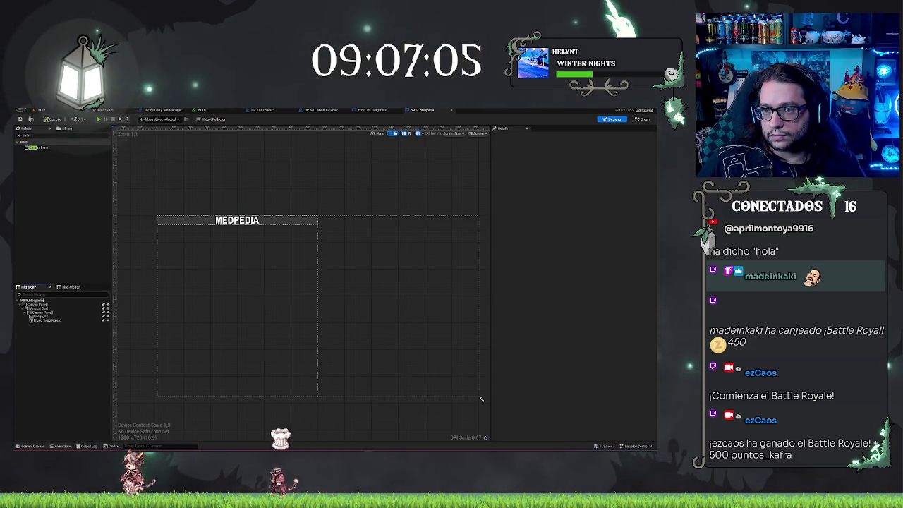
click(372, 110)
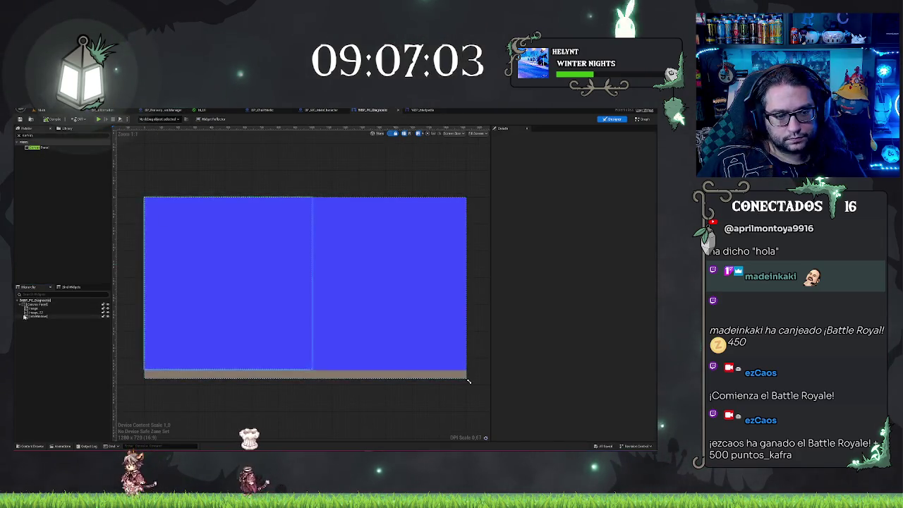
Step: Delete the old widget and add a Horizontal Box found with a 'temp' Palette search
click(53, 316)
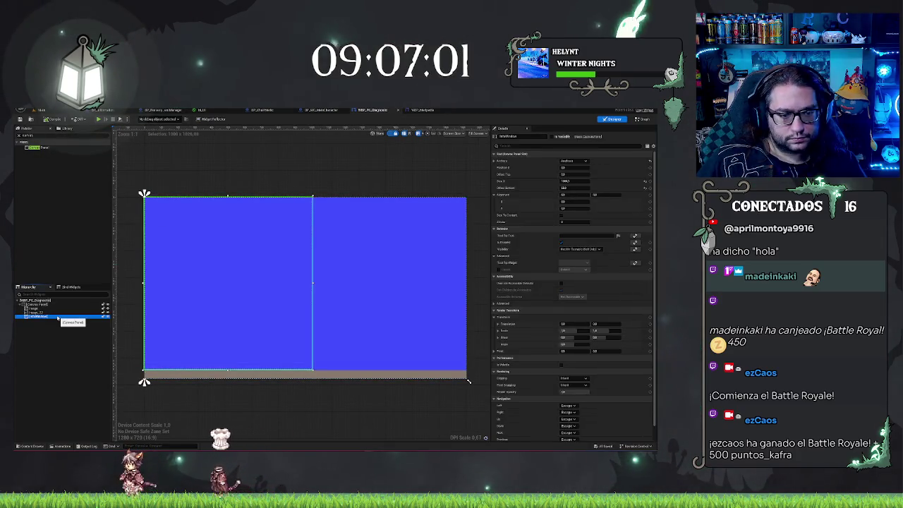
key(Delete)
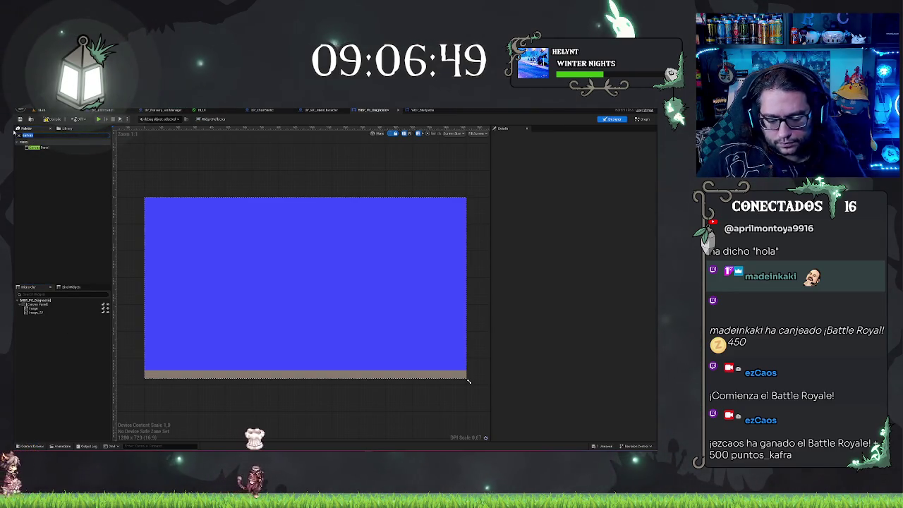
text(temp)
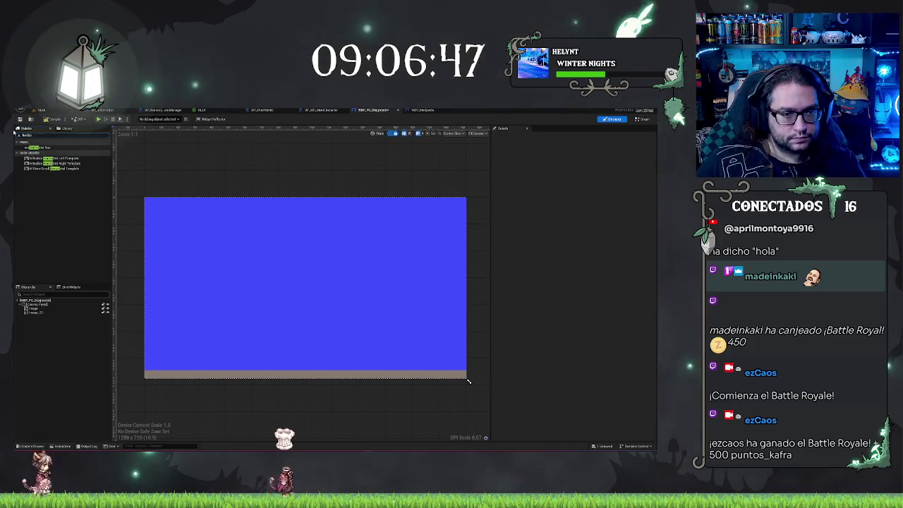
drag(36, 147, 40, 308)
click(39, 316)
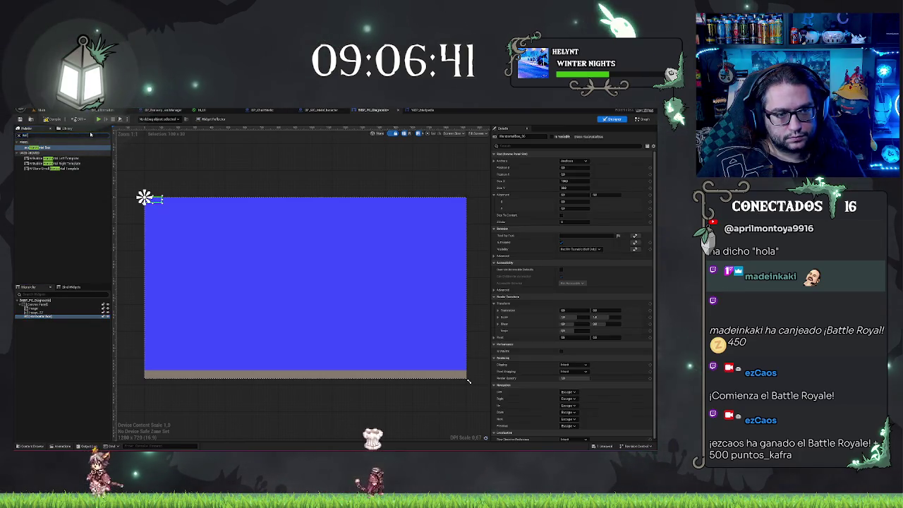
Step: Add a Vertical Box and the WBP_Medpedia widget inside the Horizontal Box
key(BackSpace)
key(BackSpace)
key(BackSpace)
drag(40, 147, 40, 318)
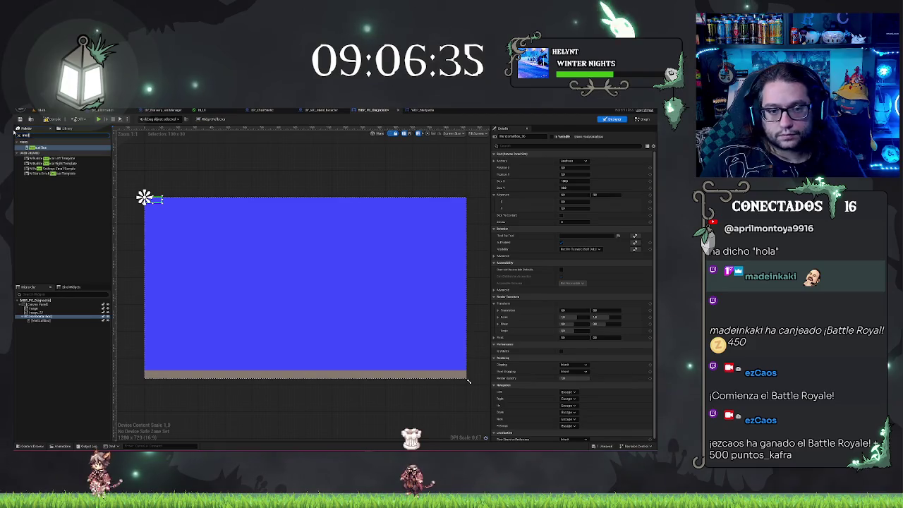
text(s)
mouse_move(39, 148)
mouse_down()
mouse_move(72, 300)
mouse_move(41, 320)
mouse_up()
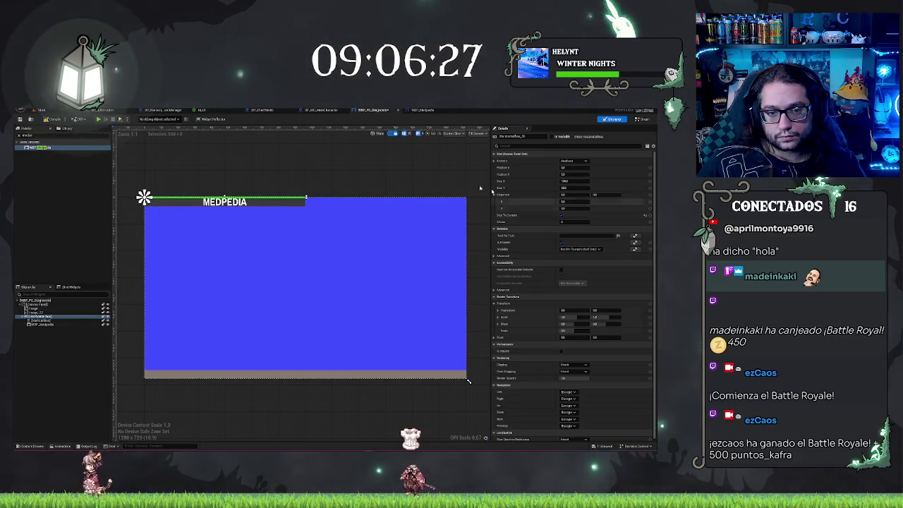
Step: Toggle the Vertical Box slot between Fill and Auto, then drop a second WBP_Medpedia into the Horizontal Box
click(53, 355)
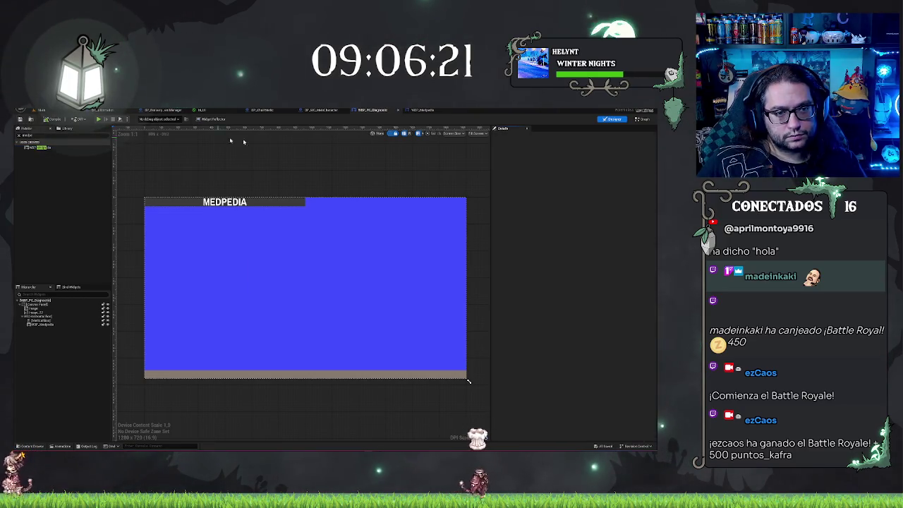
click(44, 320)
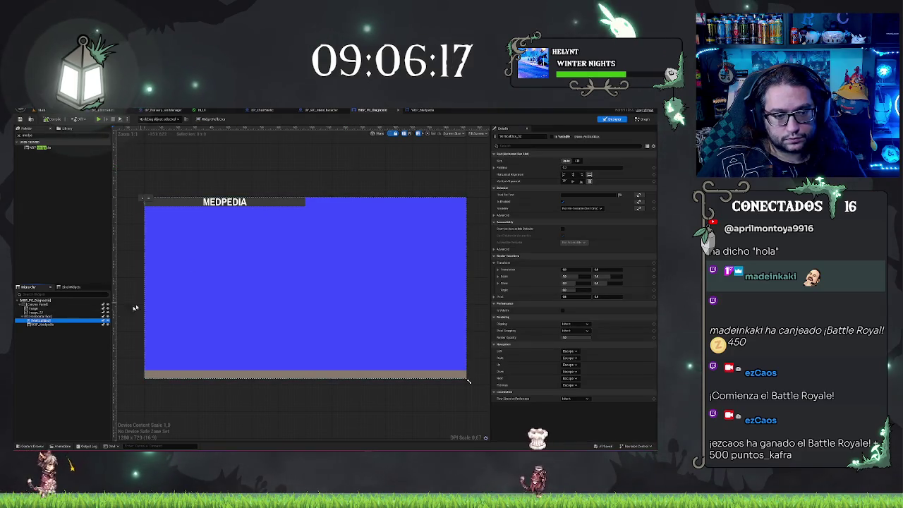
click(575, 161)
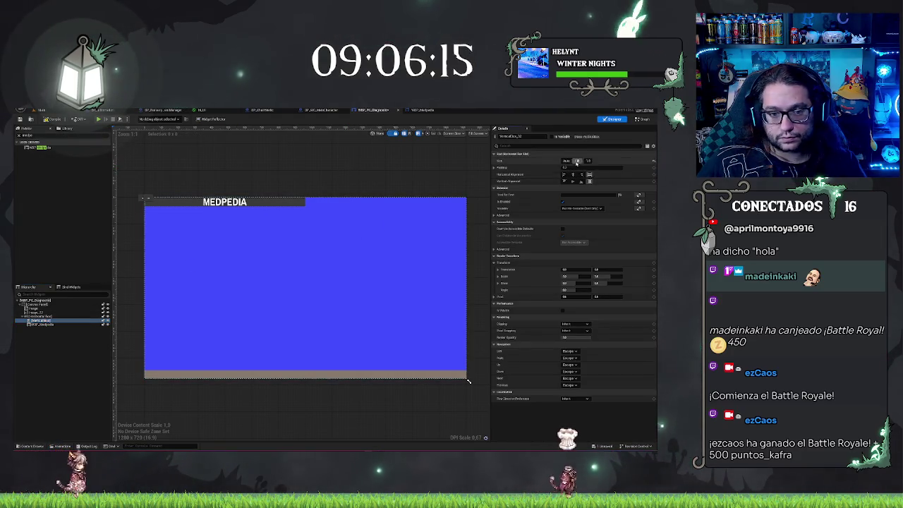
click(50, 316)
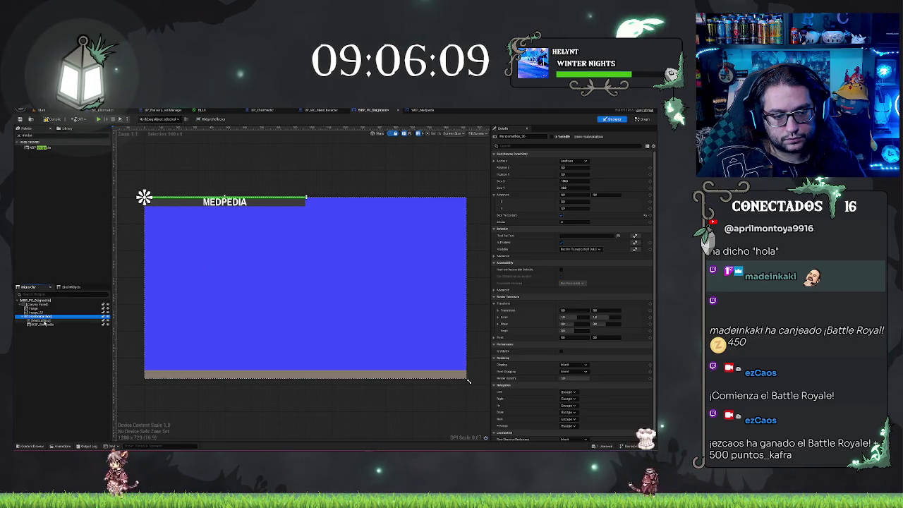
click(43, 324)
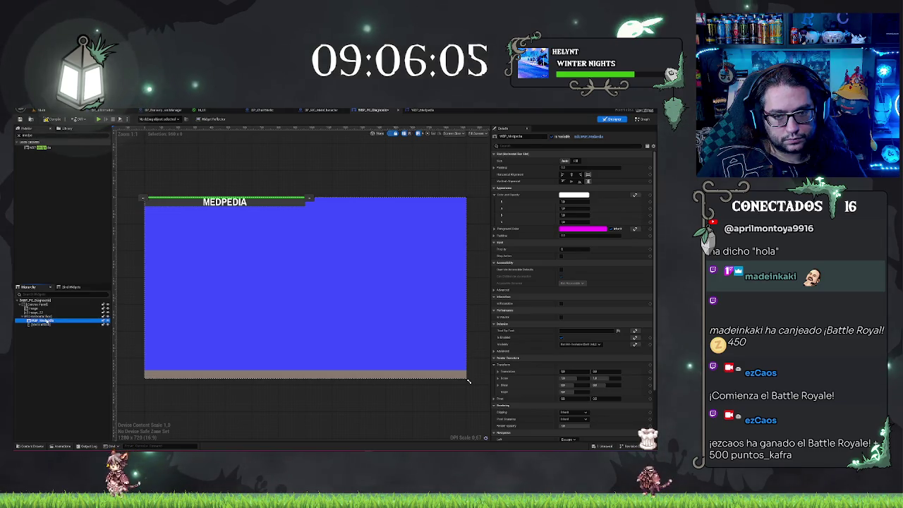
click(48, 326)
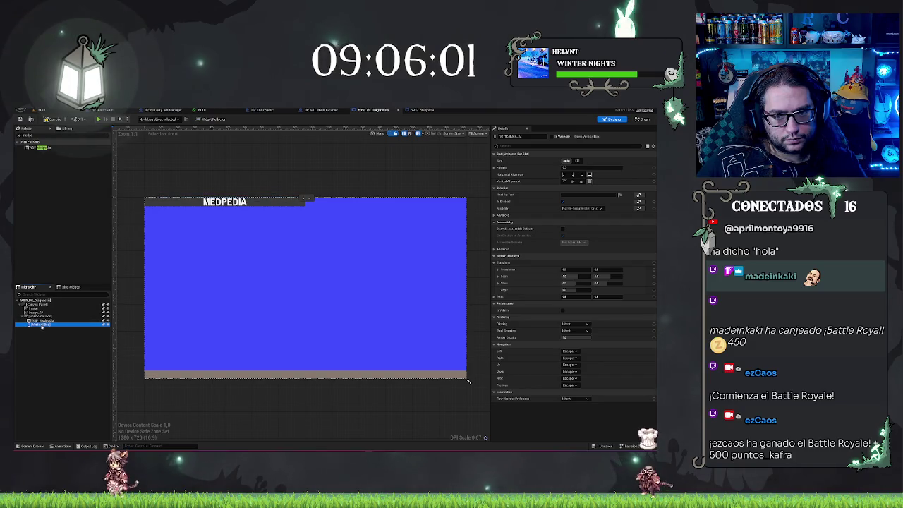
click(577, 162)
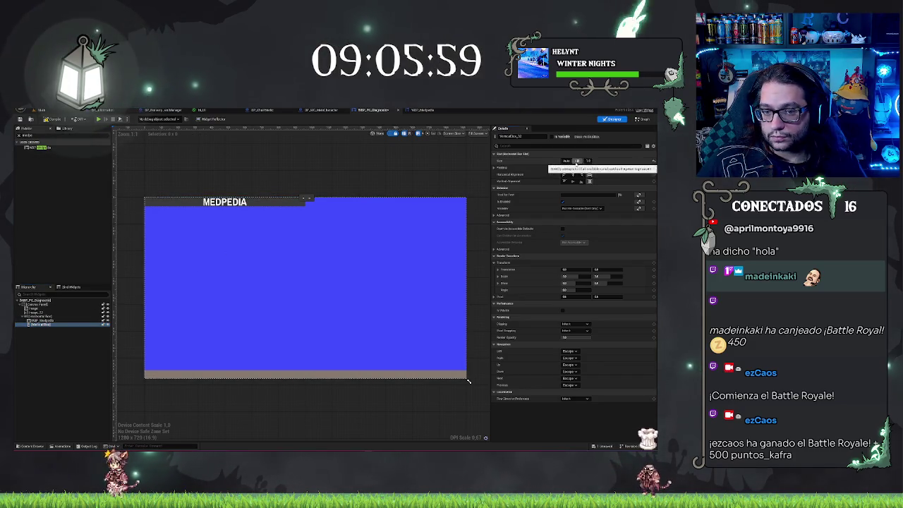
click(581, 174)
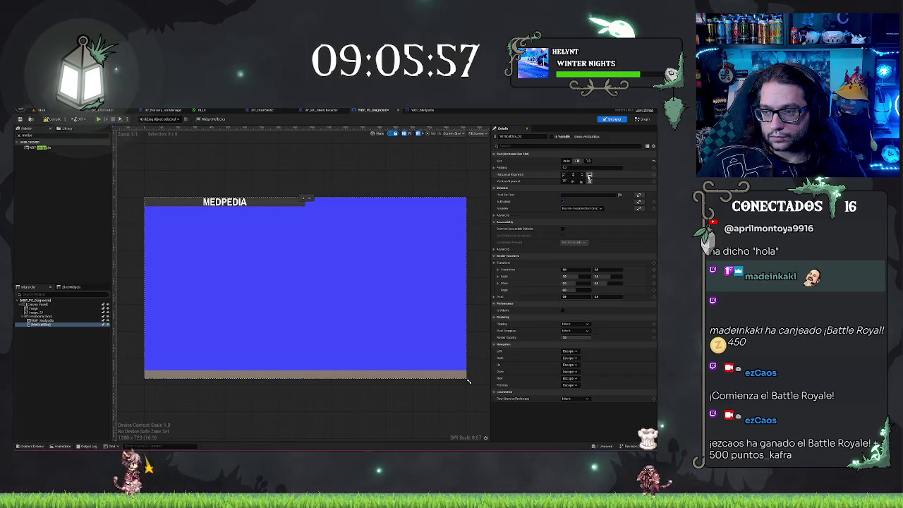
click(565, 162)
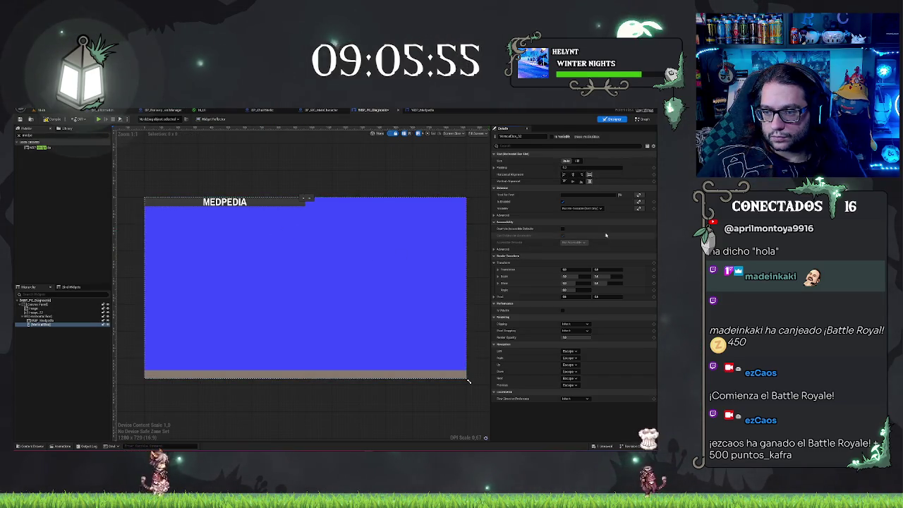
click(51, 378)
drag(39, 148, 43, 335)
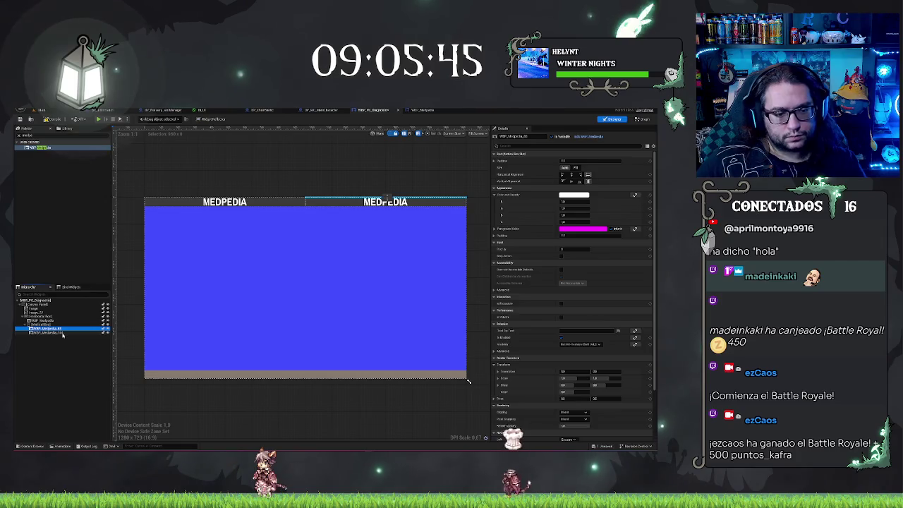
Step: Delete the second WBP_Medpedia instance and clear the selection
click(56, 334)
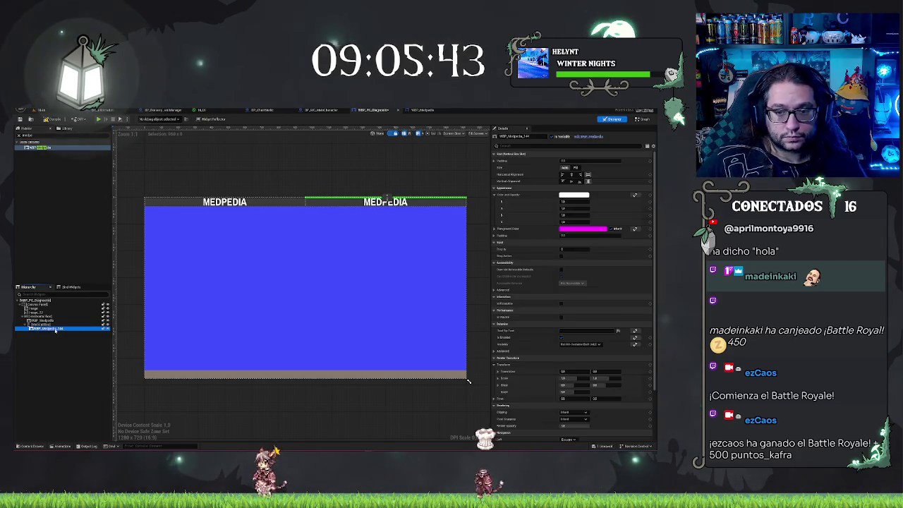
key(Delete)
click(45, 324)
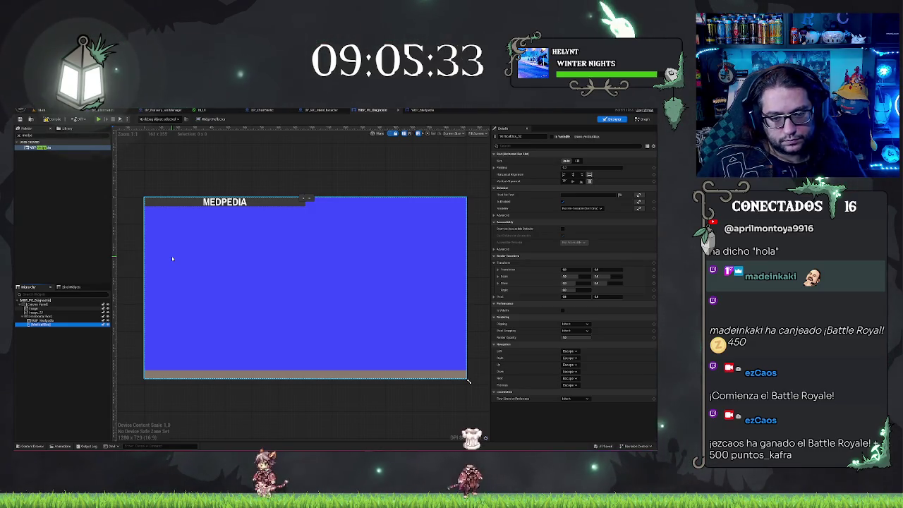
key(Escape)
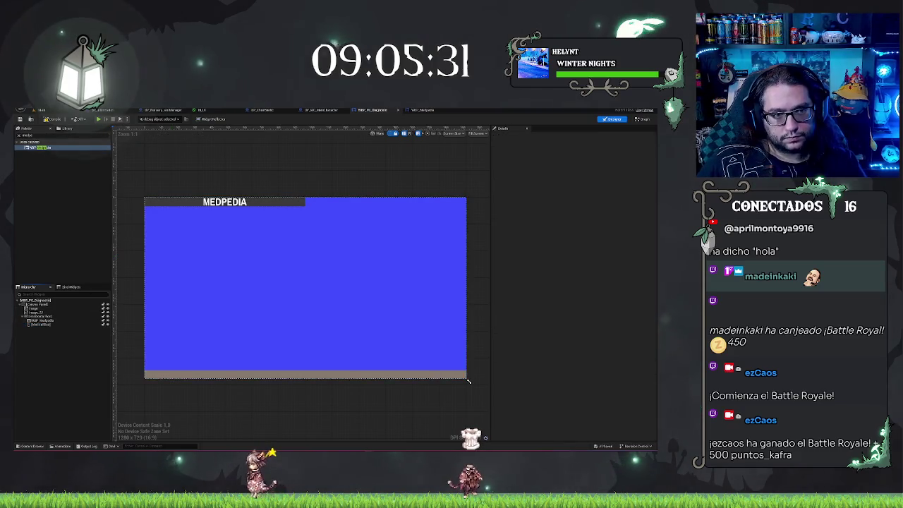
click(50, 121)
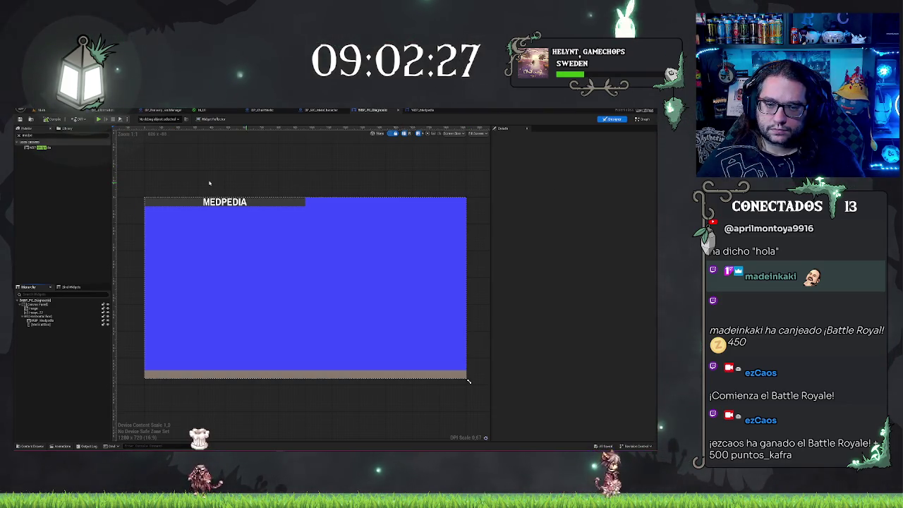
Step: Nudge the Designer canvas slightly right, then return to the WBP_Medpedia editor with its MEDPEDIA title bar
drag(209, 180, 214, 180)
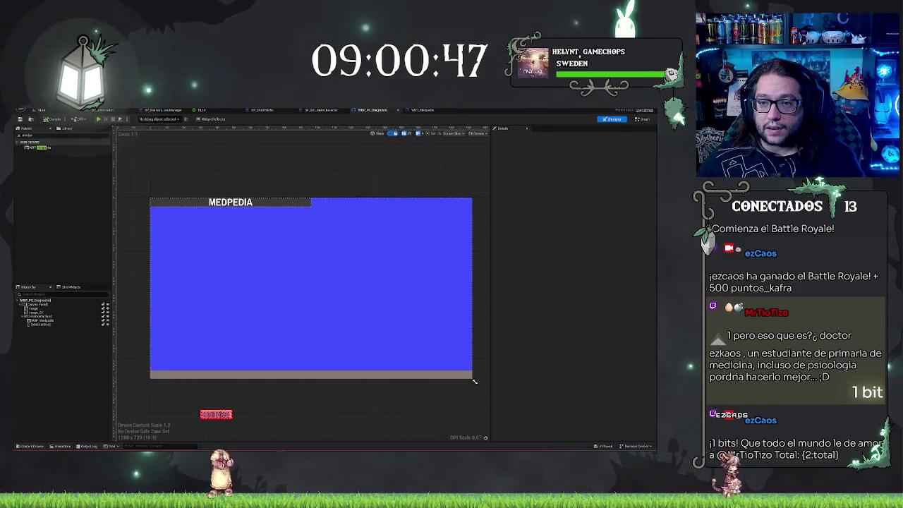
key(ctrl+Tab)
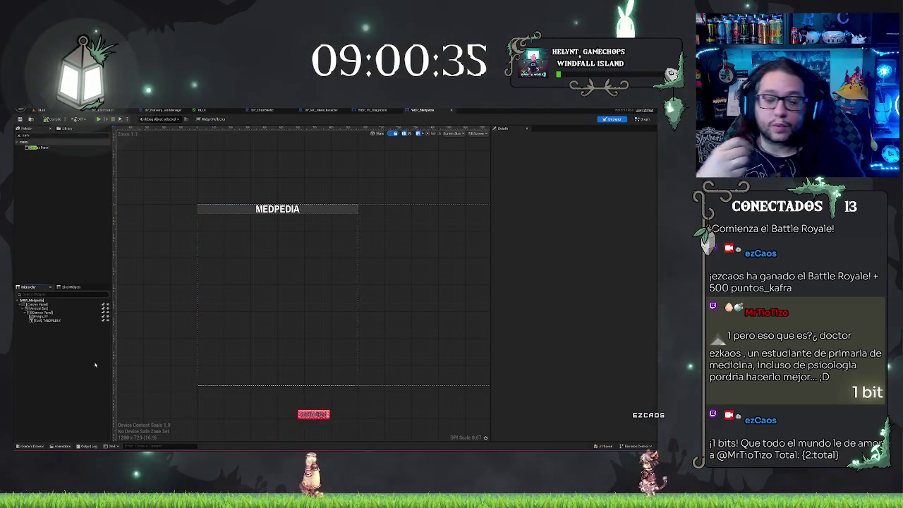
Step: Search the Palette for 'text', select the Canvas Panel, then switch to the M_UI material graph
key(BackSpace)
key(BackSpace)
key(BackSpace)
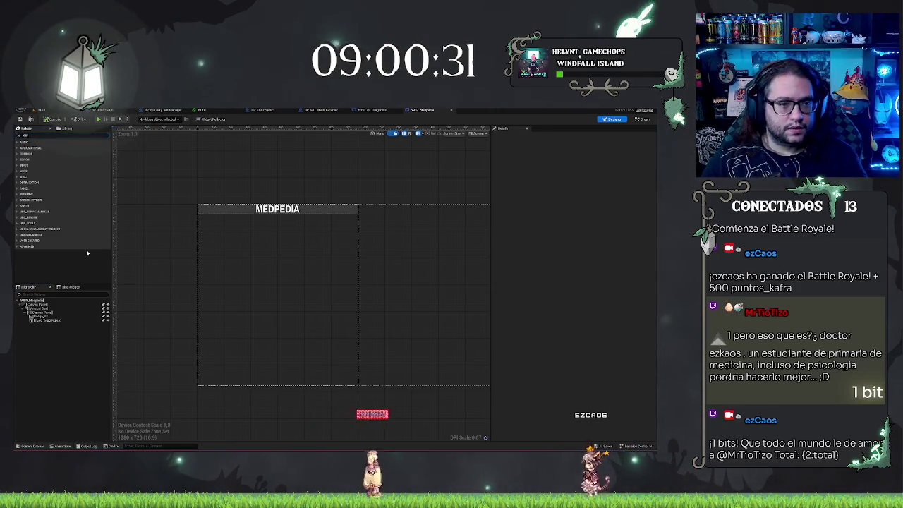
text(text)
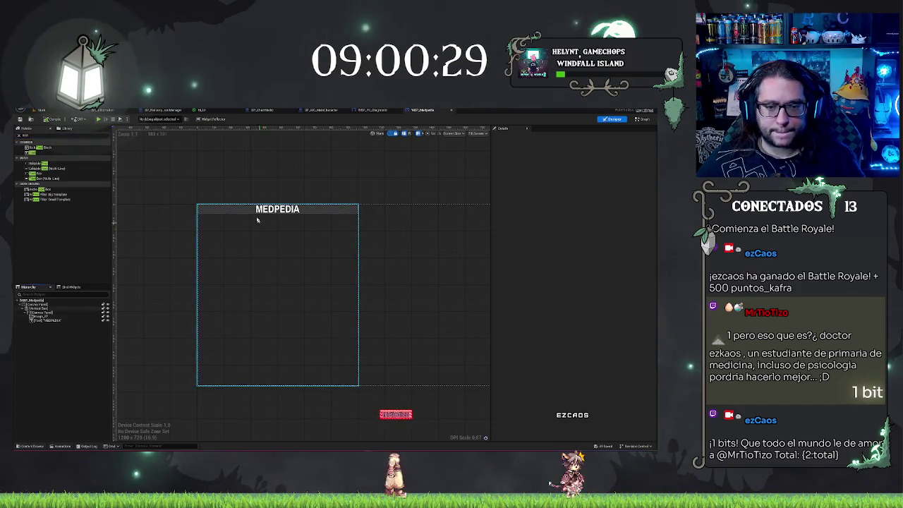
click(42, 312)
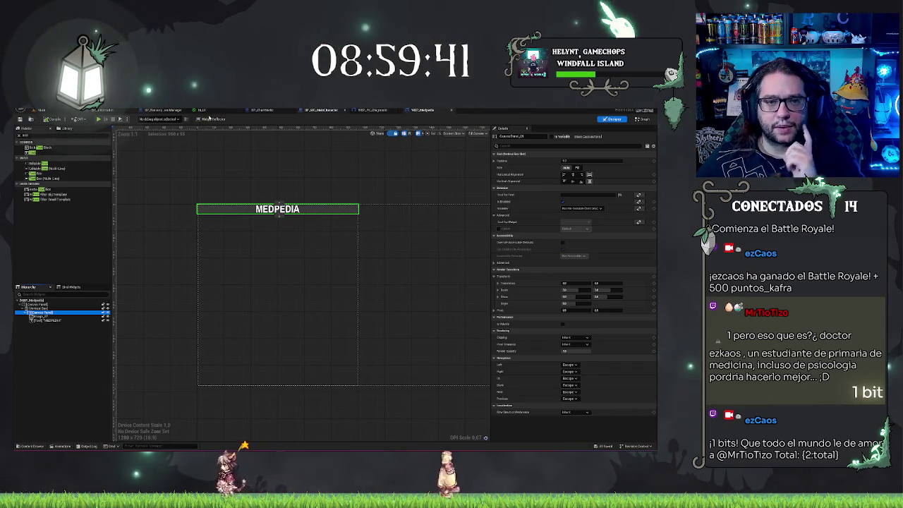
click(202, 110)
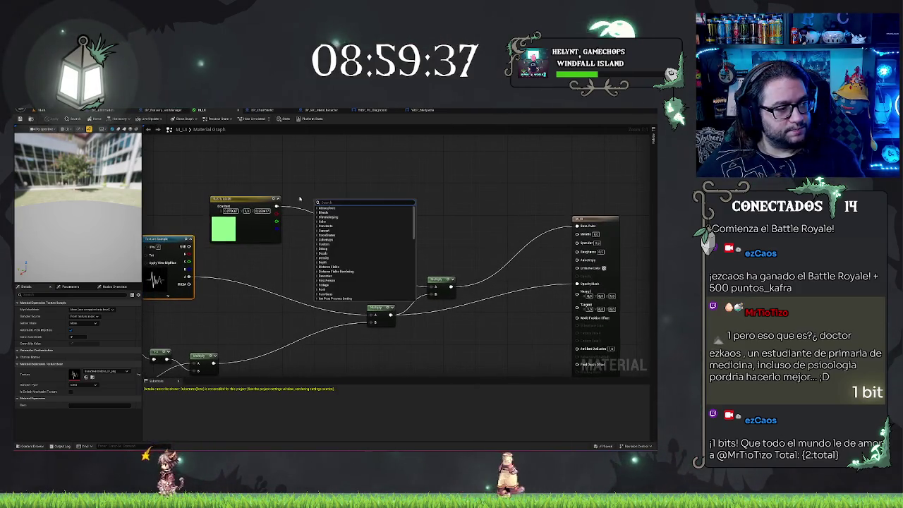
Step: Reframe the material graph and preview the Multiply node's output on the sphere
click(155, 225)
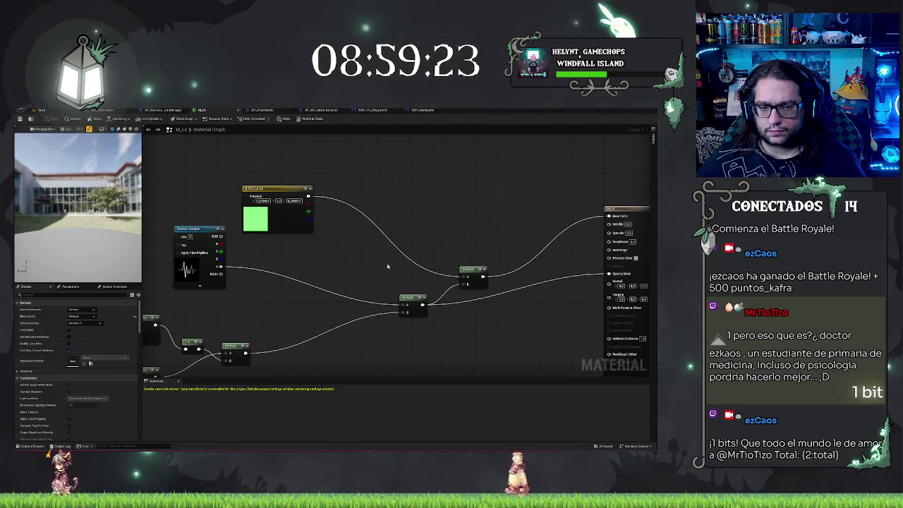
right_click(338, 248)
mouse_move(272, 252)
mouse_down()
mouse_move(335, 249)
mouse_move(208, 242)
mouse_up()
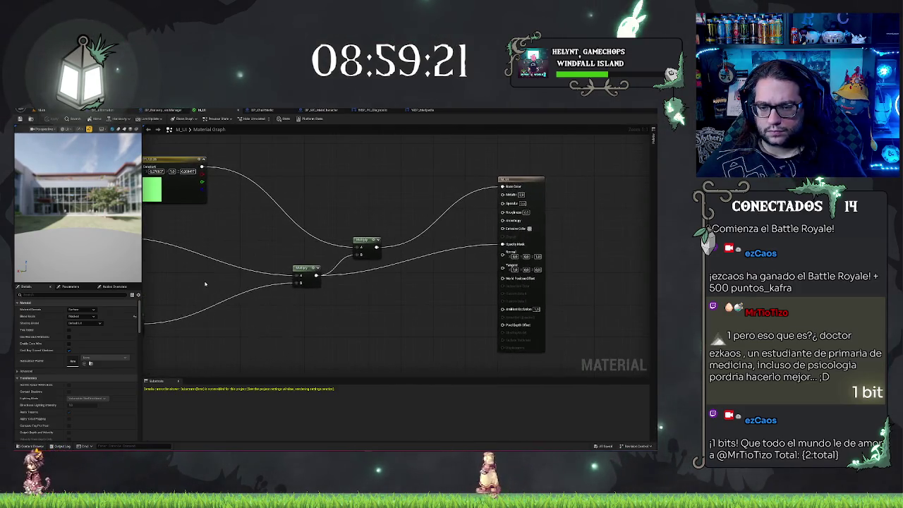
right_click(205, 280)
click(235, 224)
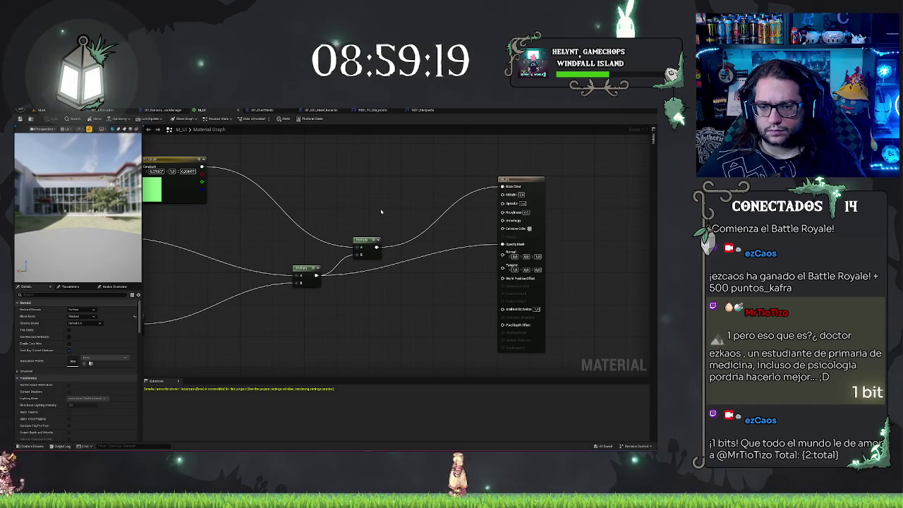
key(space)
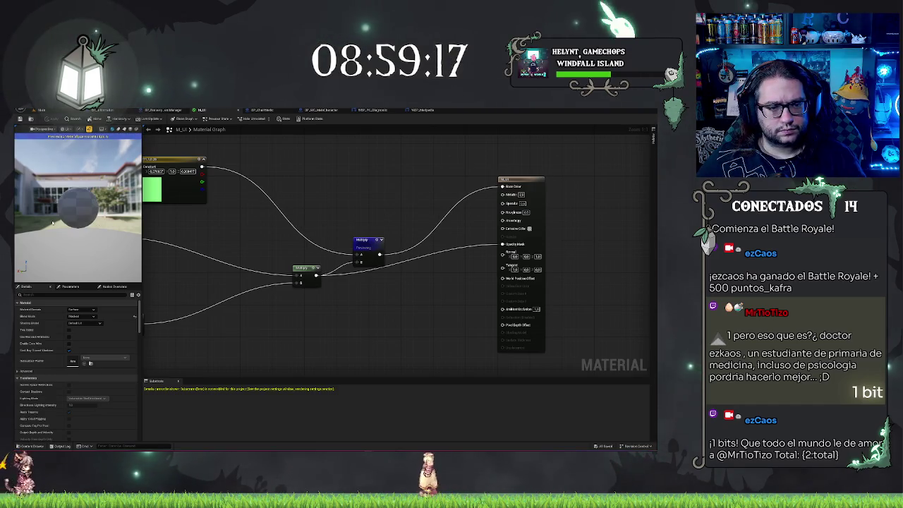
mouse_move(65, 218)
mouse_down()
mouse_move(91, 218)
mouse_move(65, 218)
mouse_up()
scroll(281, 244, down, 3)
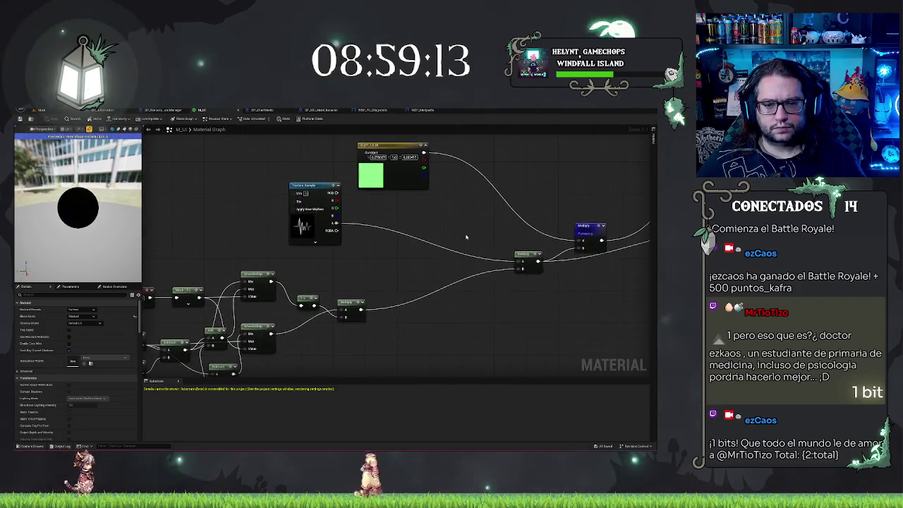
right_click(468, 235)
scroll(334, 235, up, 3)
right_click(334, 236)
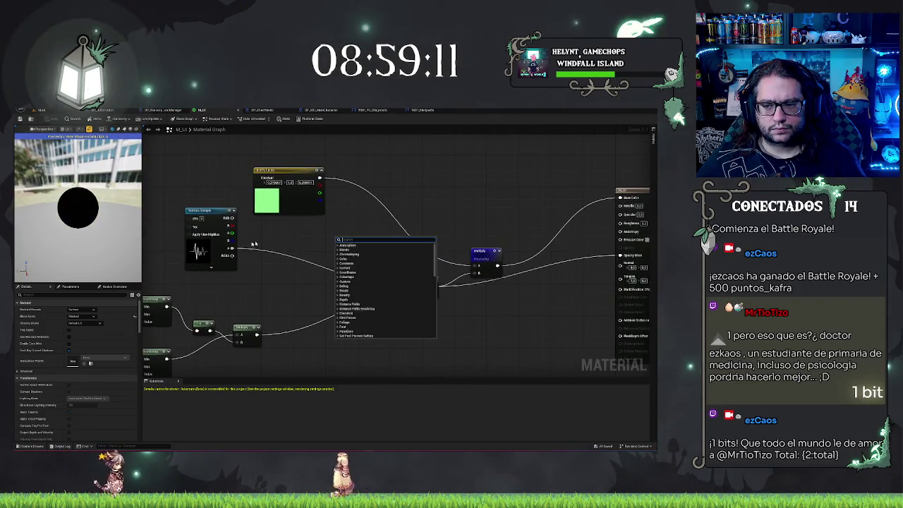
Step: Wire the Texture Sample's RGB into the green-constant Multiply, showing a green waveform on the preview
drag(234, 249, 478, 273)
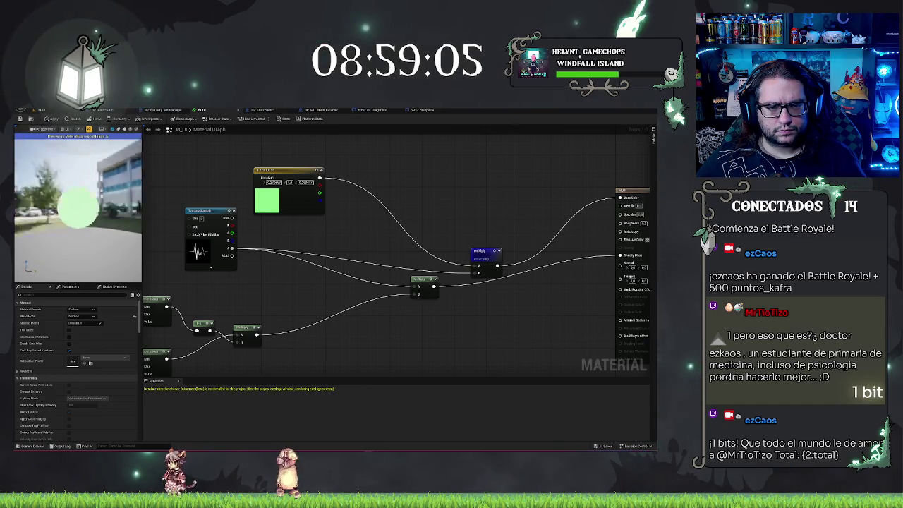
drag(109, 219, 110, 218)
drag(231, 218, 474, 266)
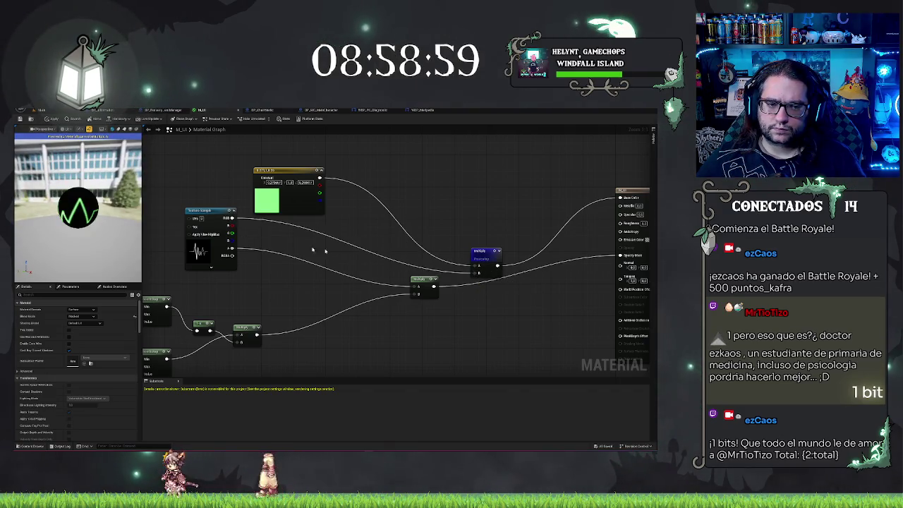
drag(77, 212, 77, 212)
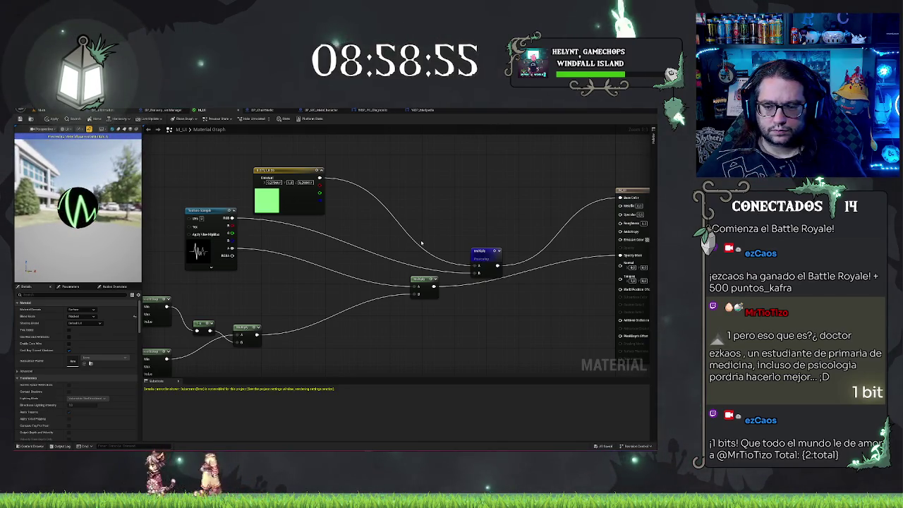
click(492, 262)
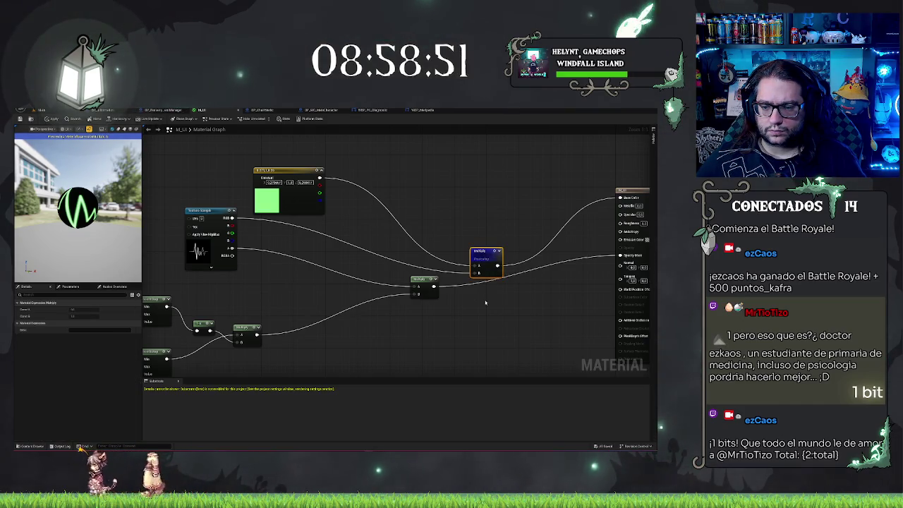
click(499, 298)
Step: Try linking the texture's RGBA into a Multiply B input, save, then undo the mismatched connection
mouse_move(497, 266)
mouse_down()
mouse_move(502, 291)
mouse_move(414, 285)
mouse_up()
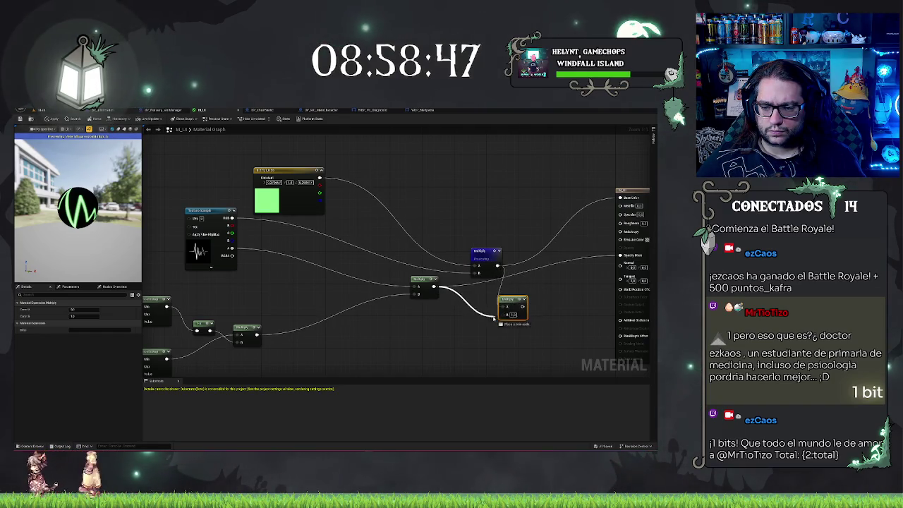
drag(233, 247, 505, 309)
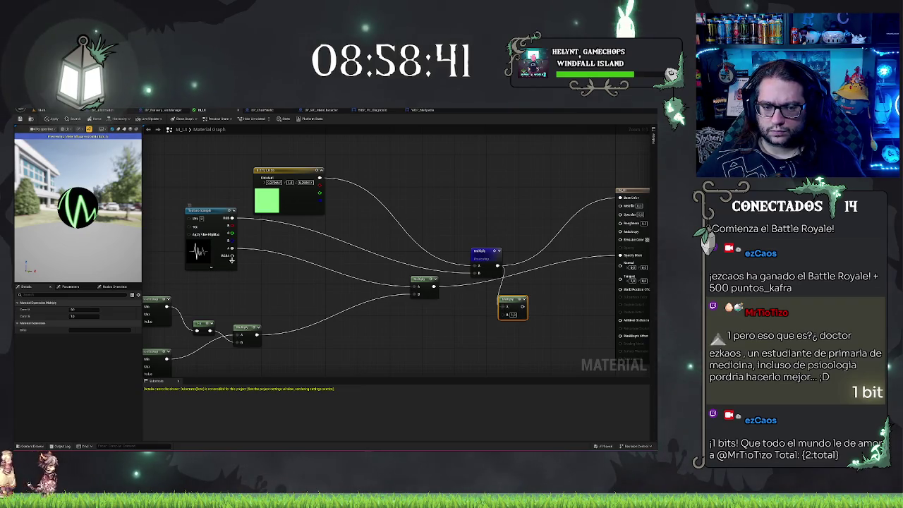
drag(233, 255, 478, 275)
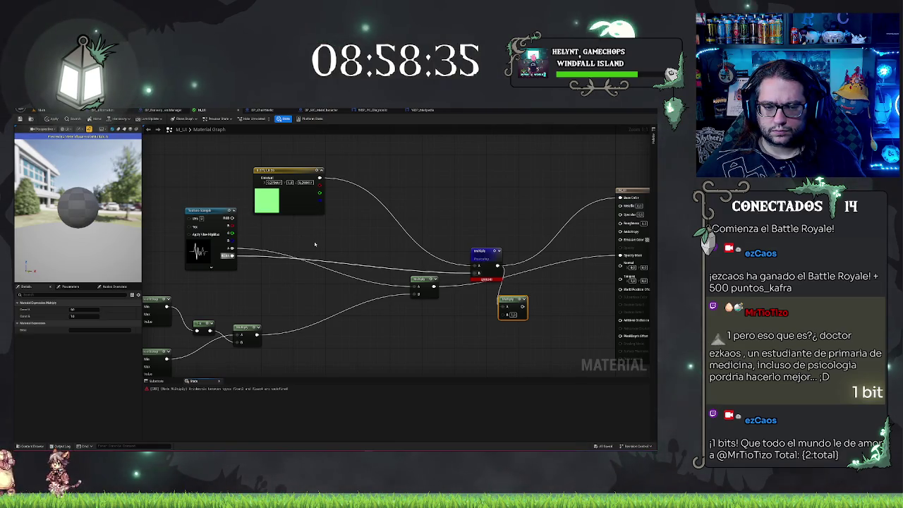
key(ctrl+s)
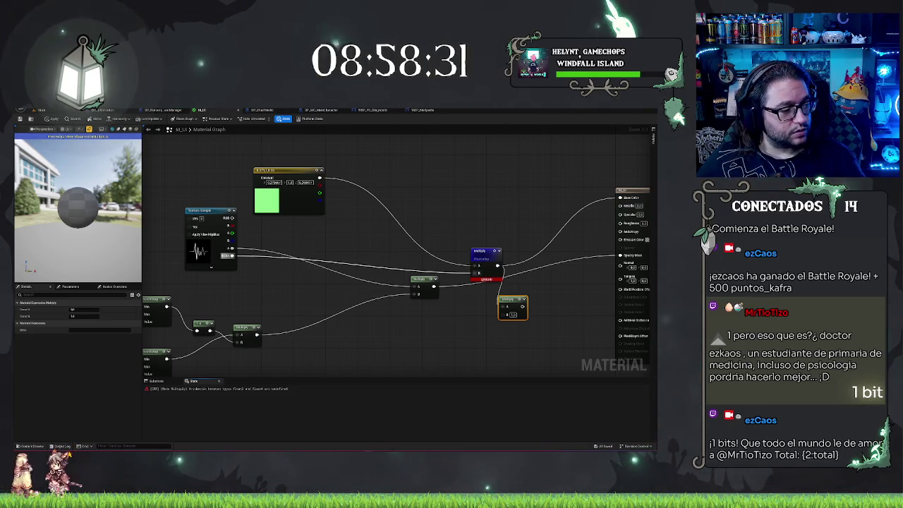
key(ctrl+z)
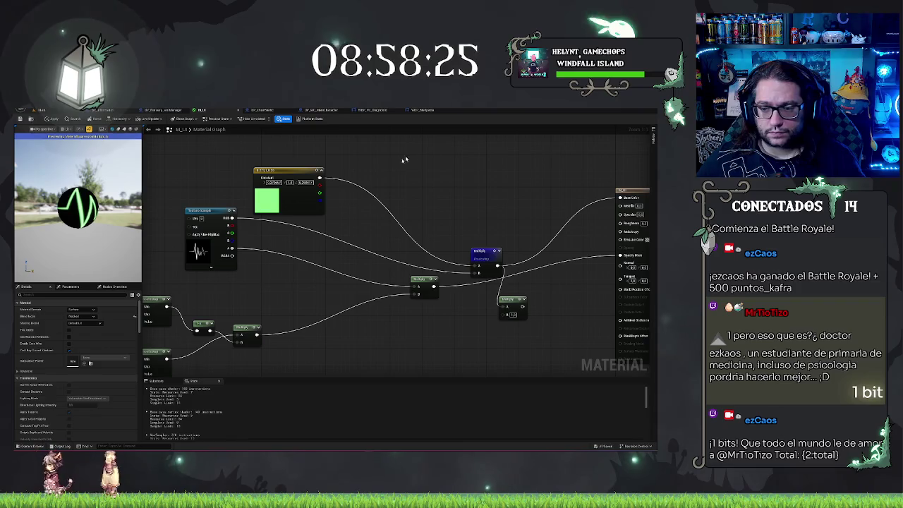
Step: Break the extra wire into the lower Multiply and connect the Texture Sample to Opacity Mask
mouse_move(483, 256)
mouse_down()
mouse_move(460, 205)
mouse_move(469, 219)
mouse_up()
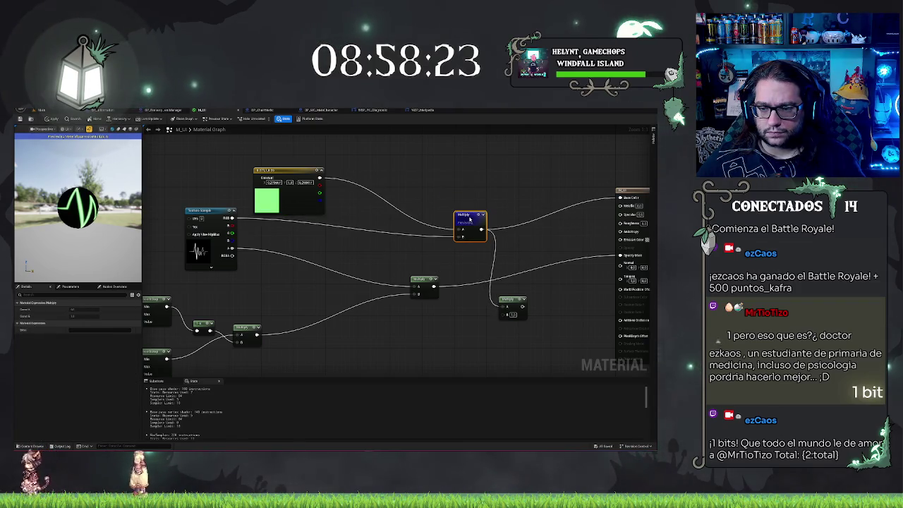
right_click(448, 209)
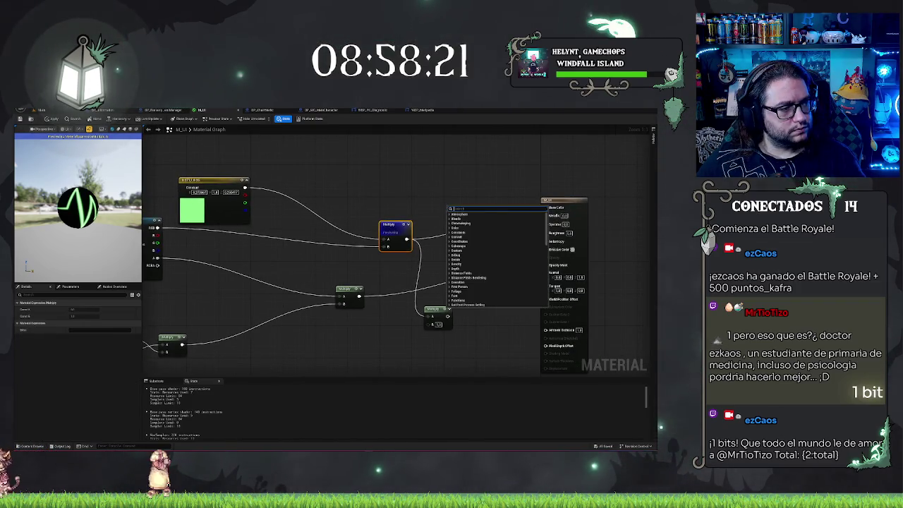
click(416, 170)
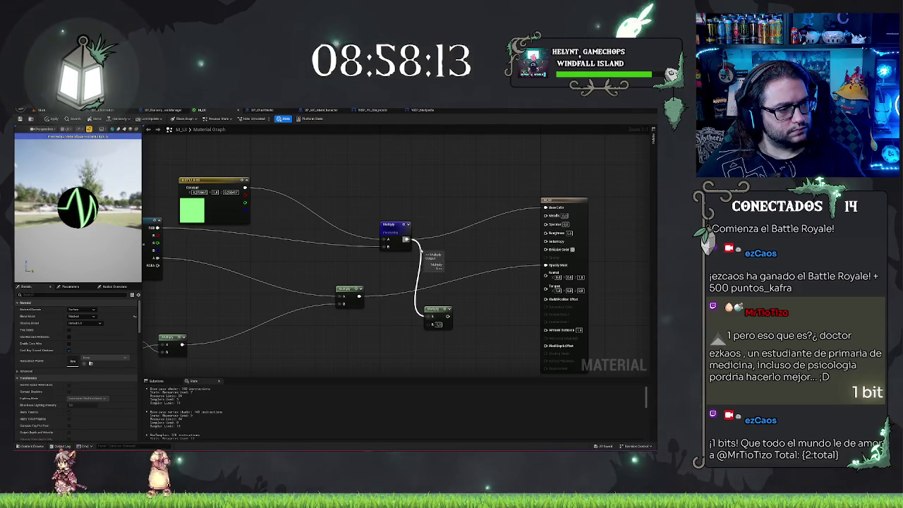
alt+click(407, 240)
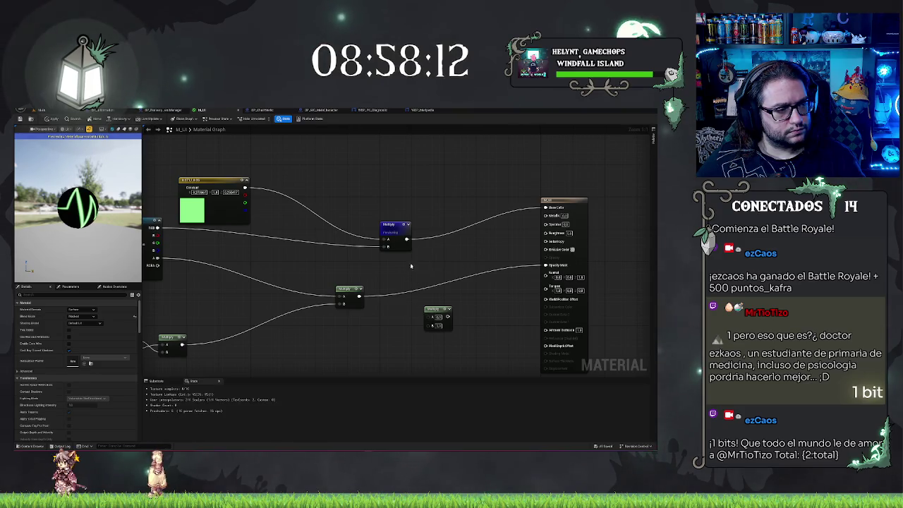
right_click(368, 286)
click(295, 258)
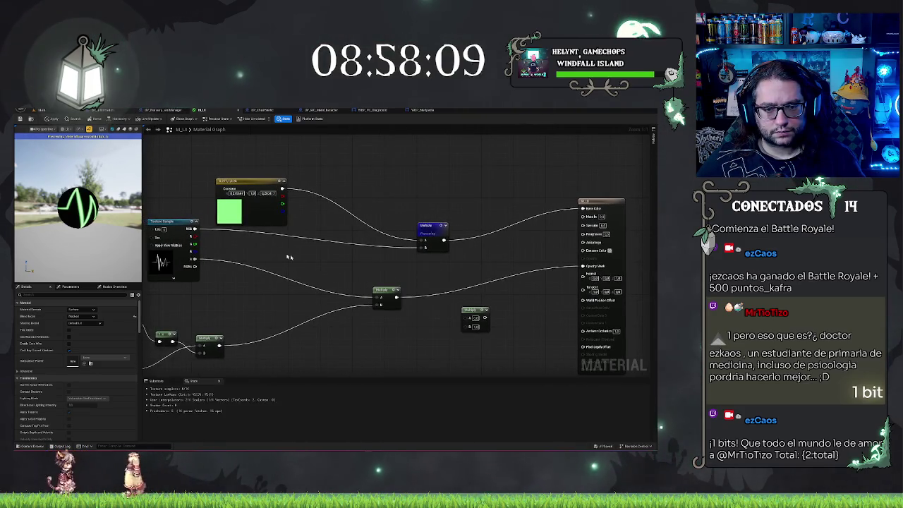
drag(195, 259, 585, 267)
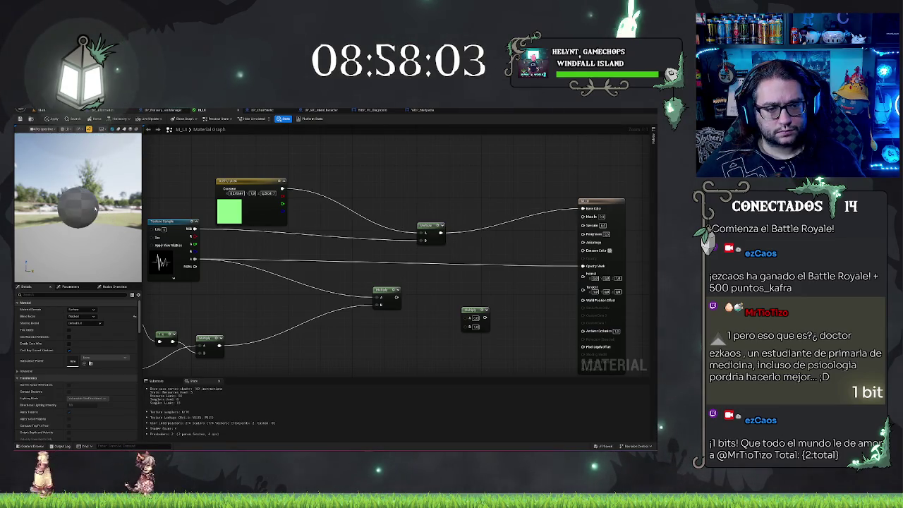
mouse_move(95, 204)
mouse_down()
mouse_move(53, 205)
mouse_move(33, 221)
mouse_up()
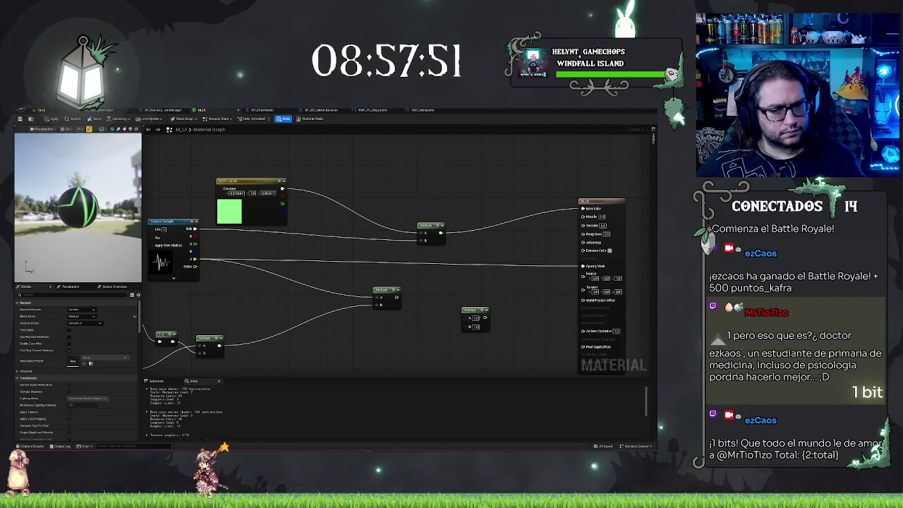
Step: Rewire the texture into the Multiply and Opacity Mask, and the Multiply result into Base Color
click(606, 205)
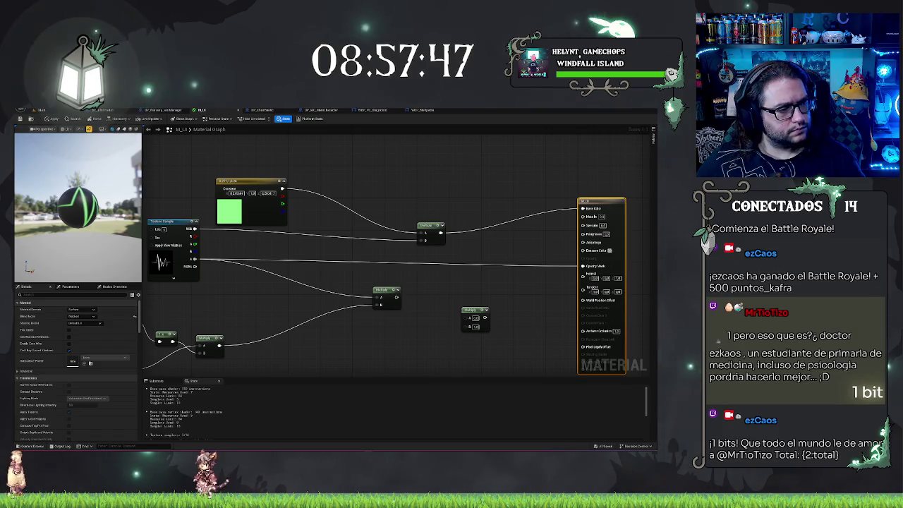
click(212, 212)
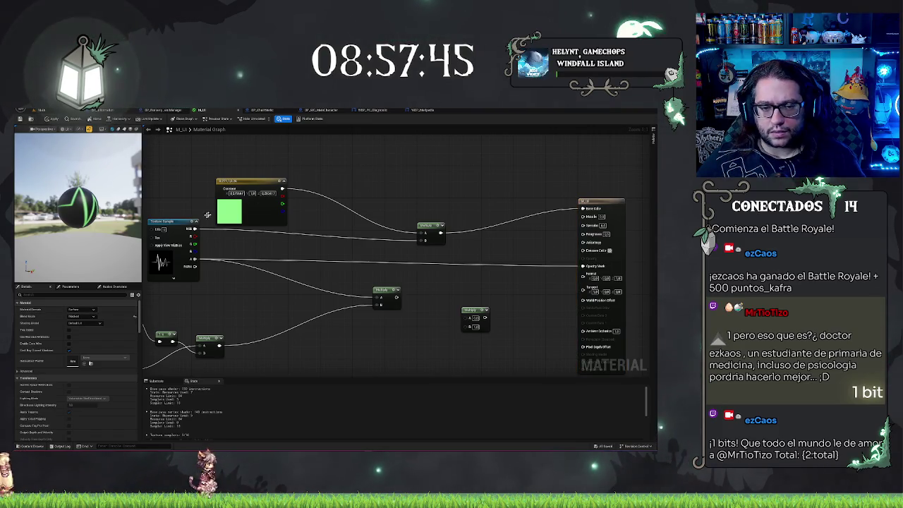
drag(462, 250, 425, 240)
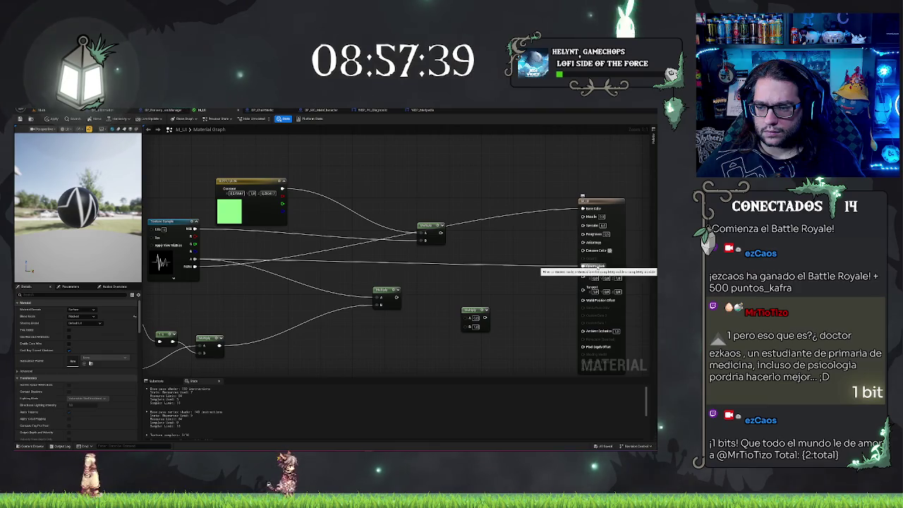
alt+click(596, 268)
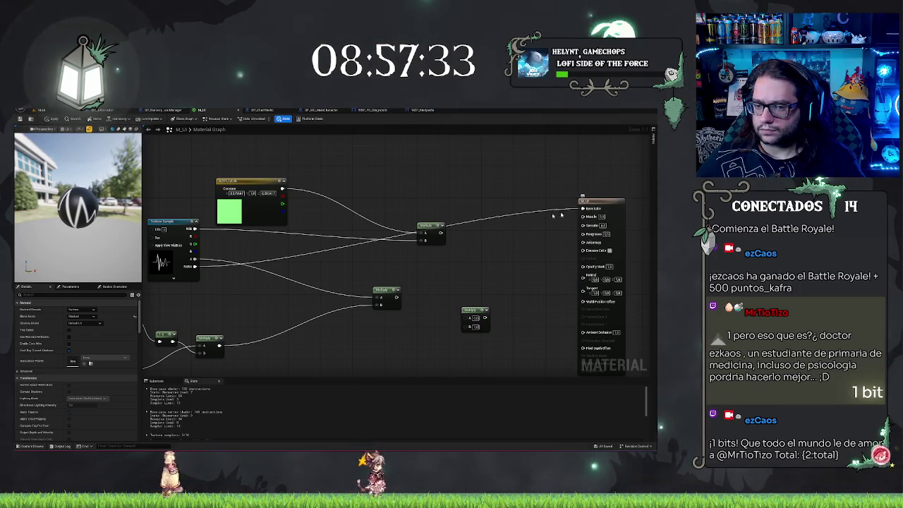
drag(195, 265, 611, 266)
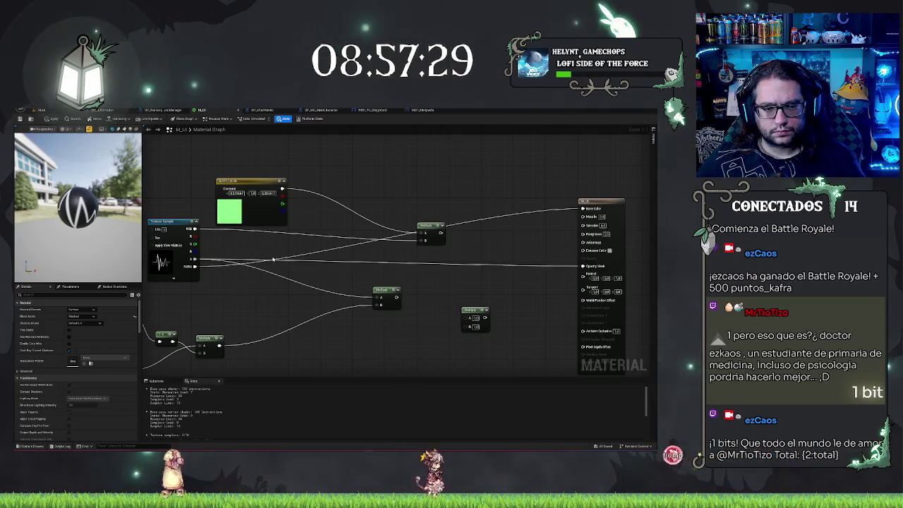
drag(78, 205, 120, 204)
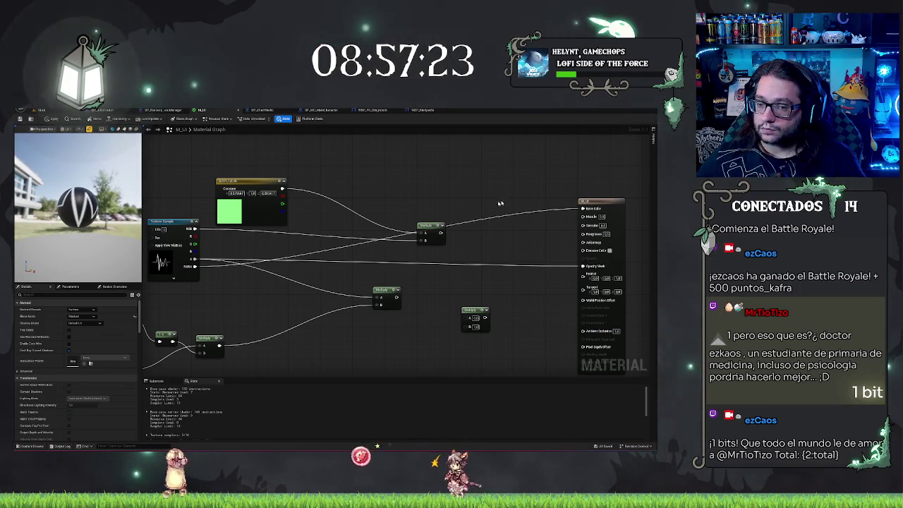
drag(446, 233, 440, 233)
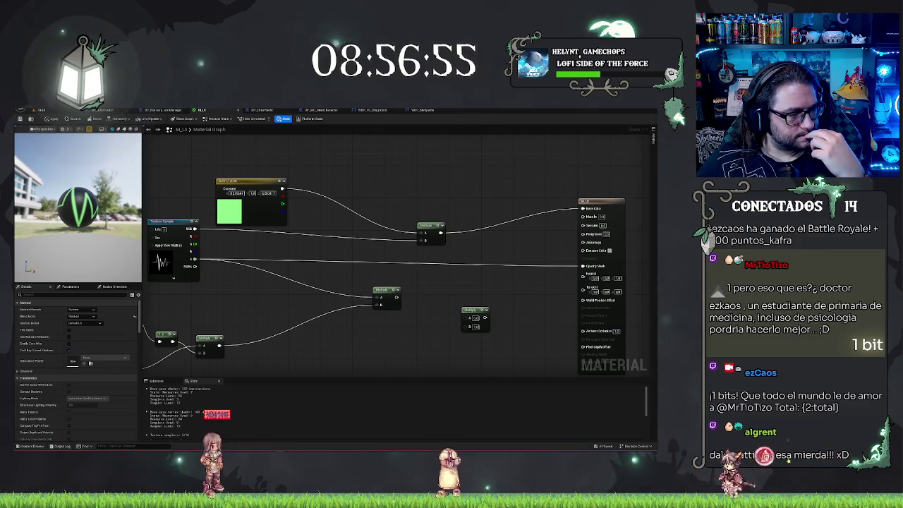
click(600, 201)
click(80, 310)
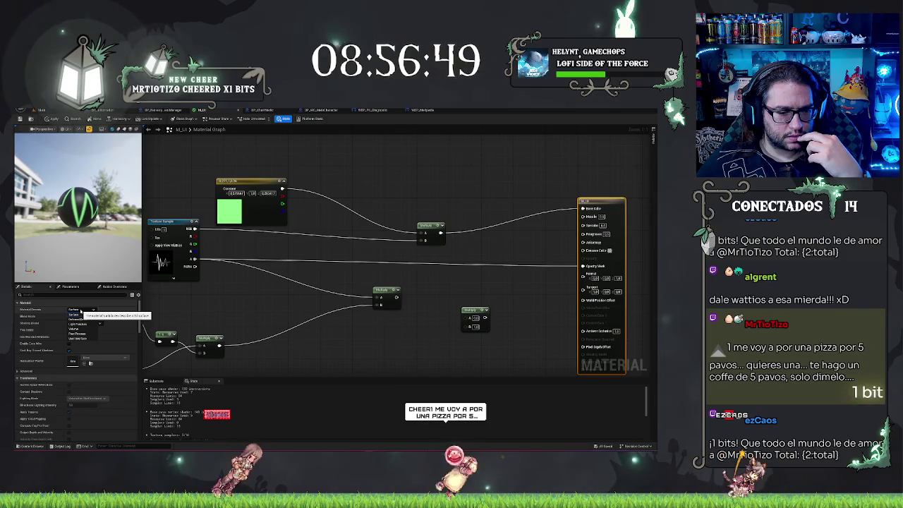
click(77, 314)
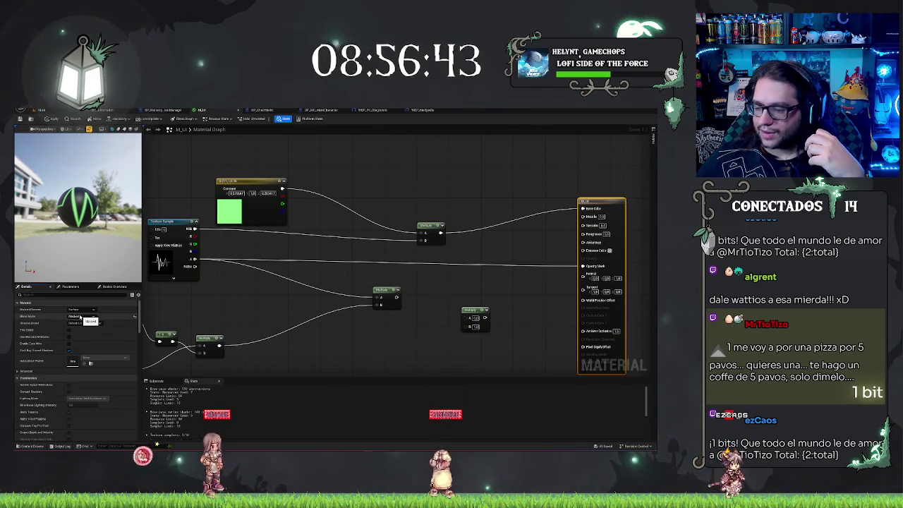
click(77, 316)
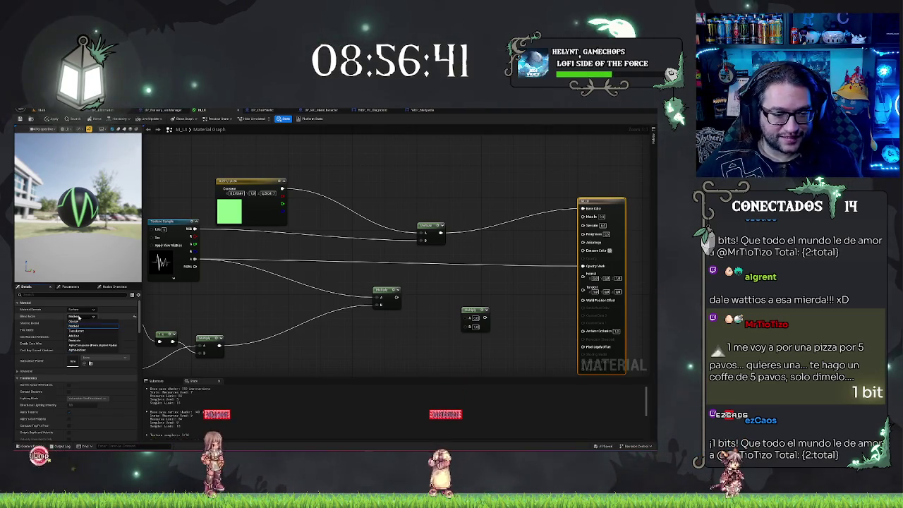
click(77, 322)
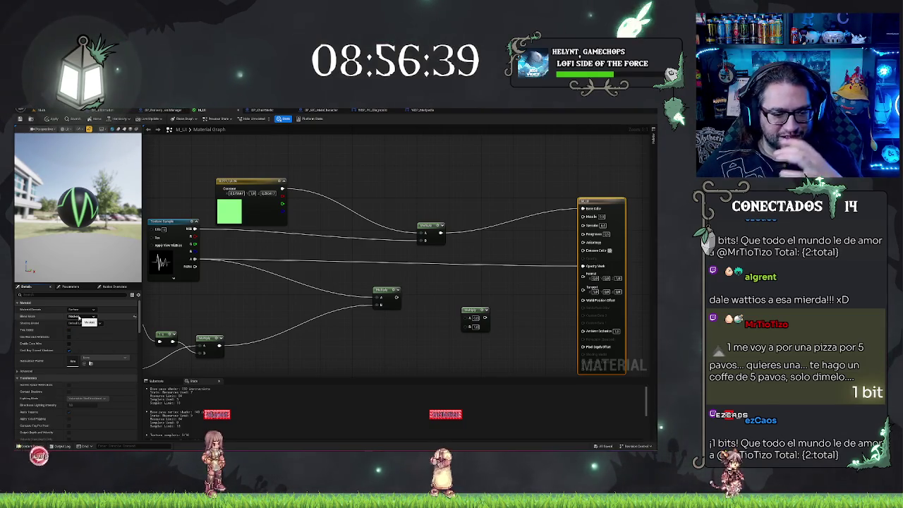
click(84, 325)
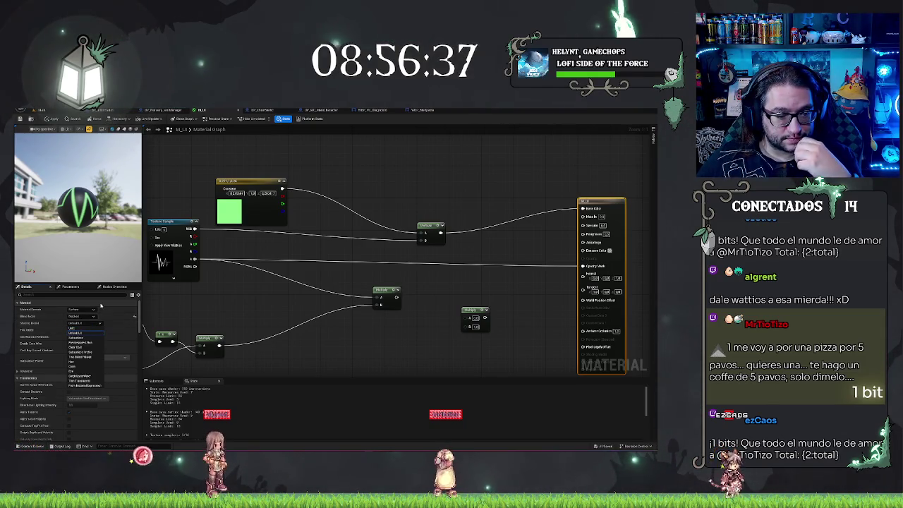
click(244, 321)
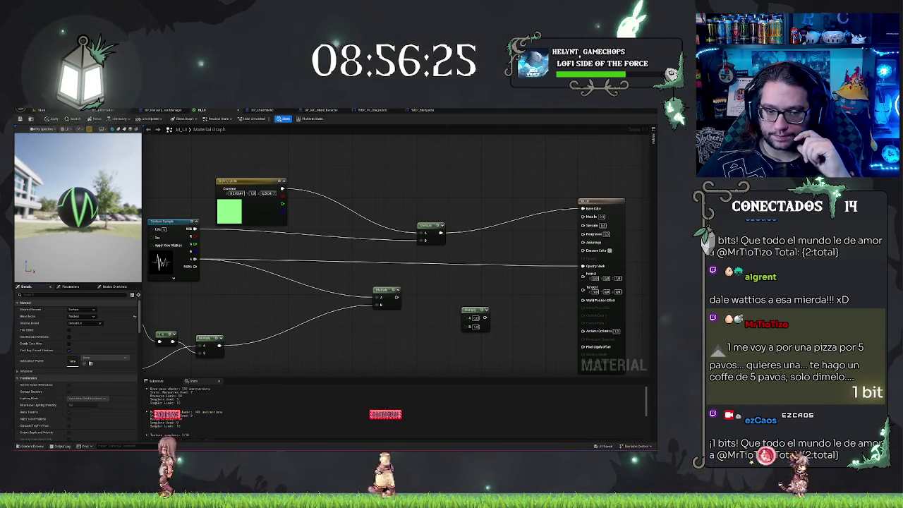
drag(196, 267, 424, 235)
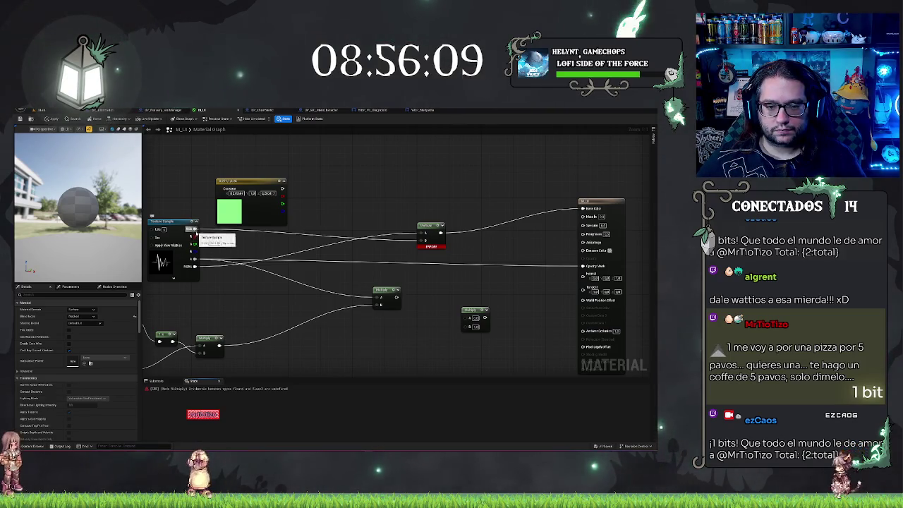
drag(283, 189, 421, 233)
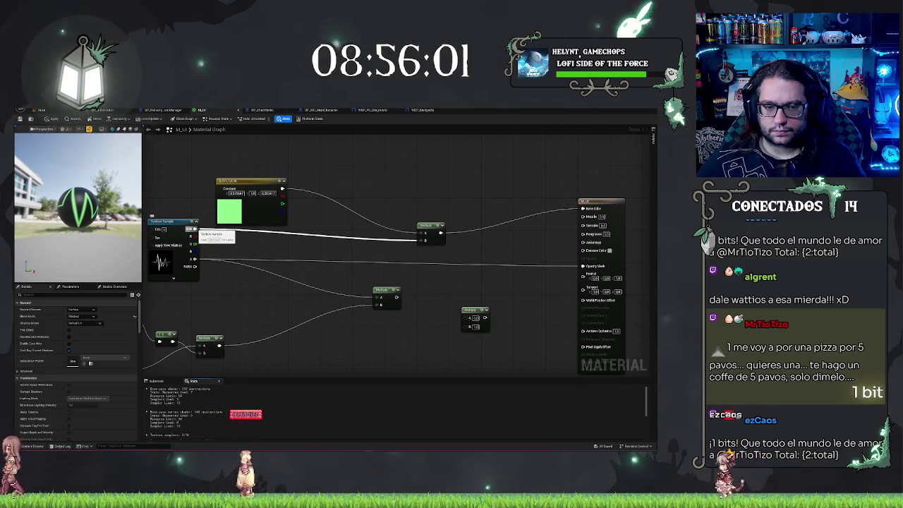
drag(194, 266, 655, 218)
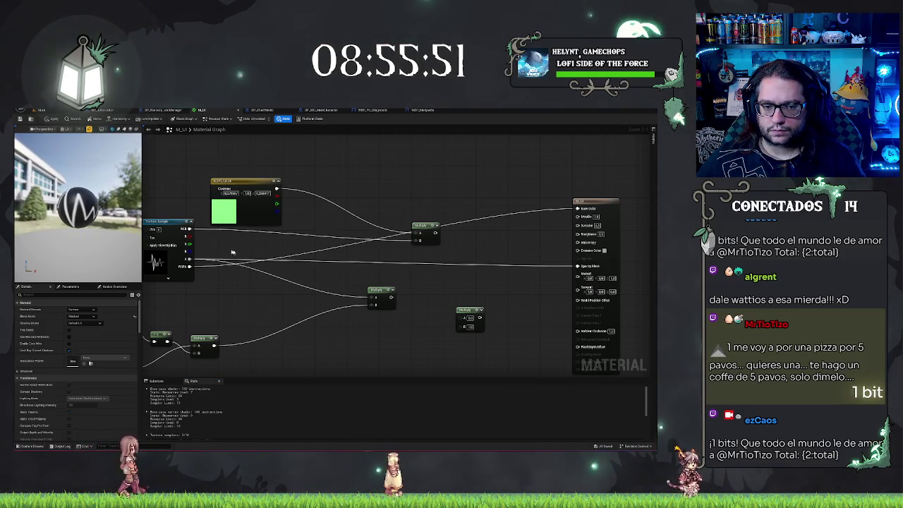
drag(214, 262, 337, 237)
drag(443, 221, 419, 236)
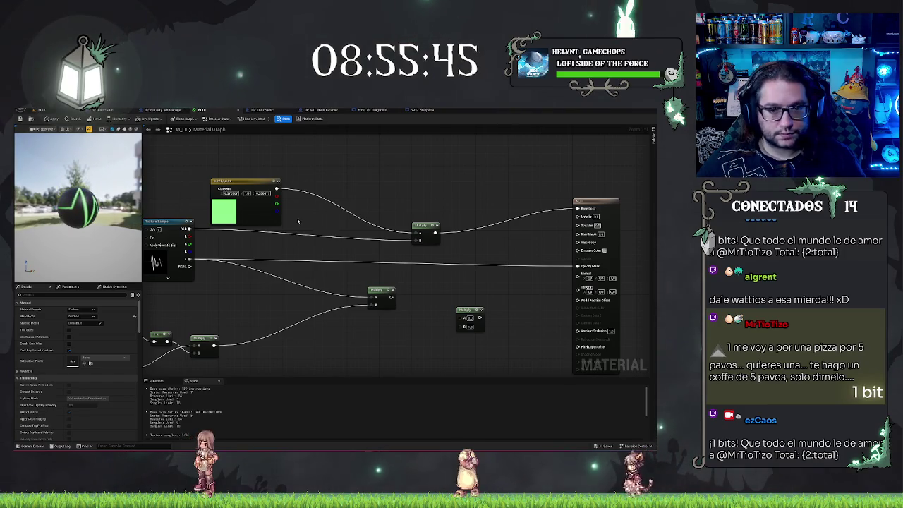
click(433, 227)
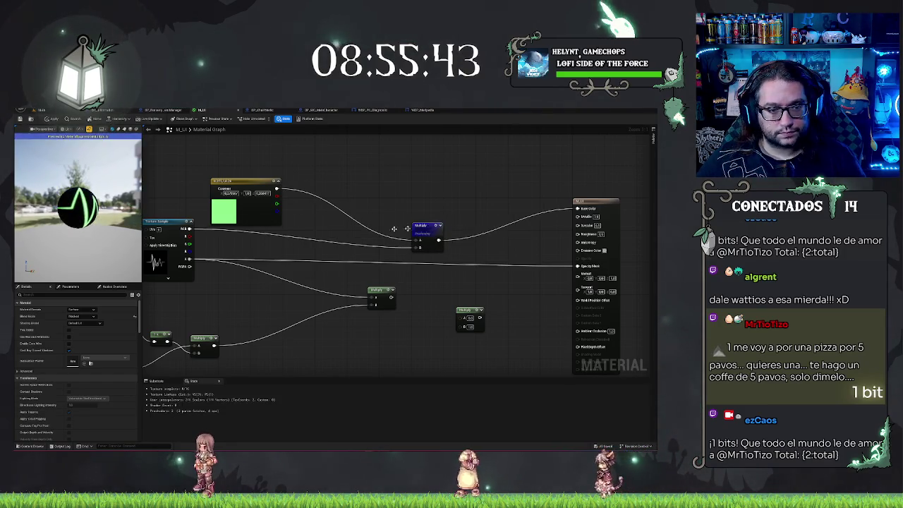
drag(73, 217, 102, 217)
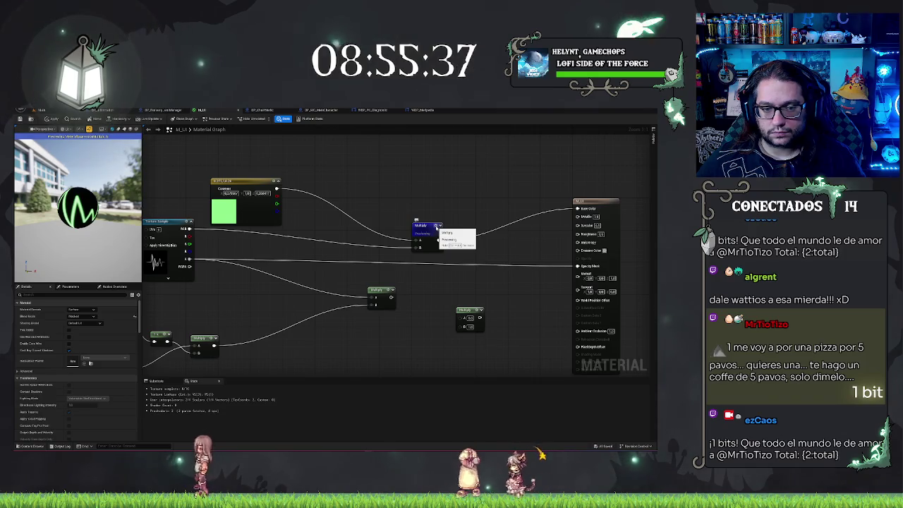
key(space)
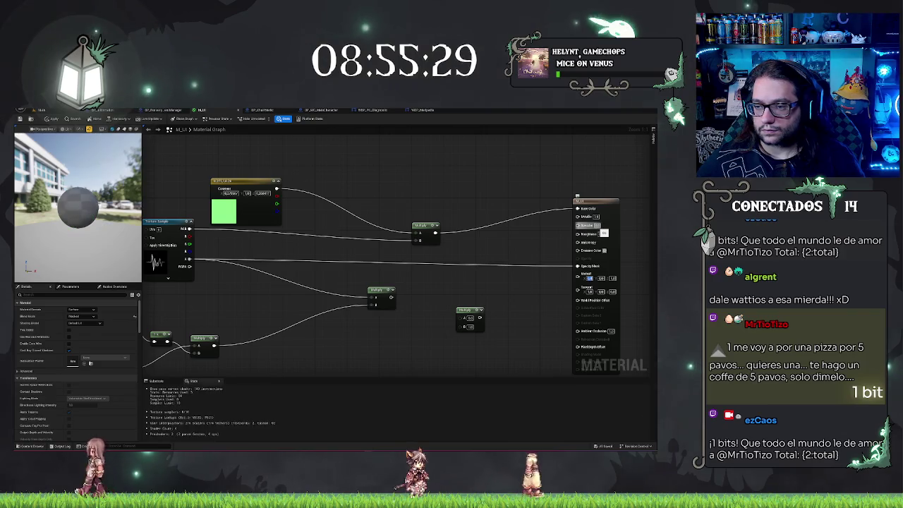
drag(106, 211, 49, 212)
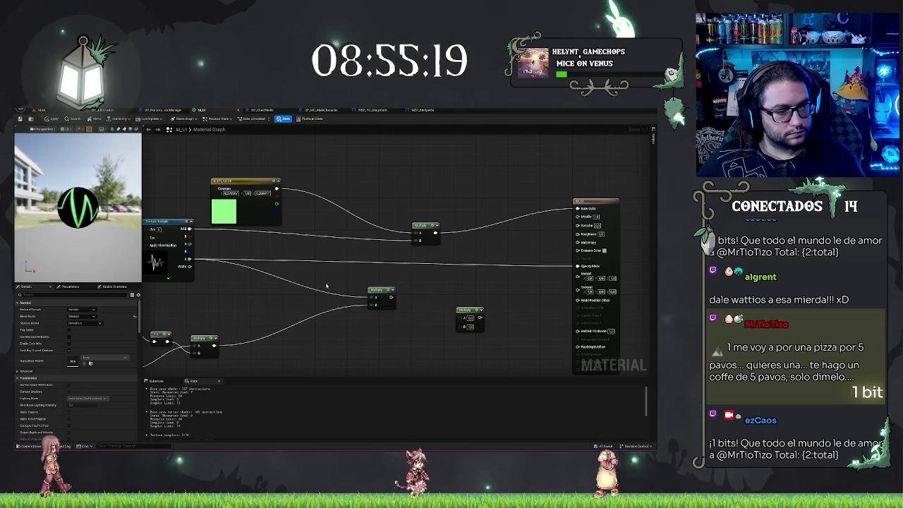
Step: Add a Time node to the M_UI graph and move it into place
right_click(446, 191)
mouse_move(408, 314)
mouse_down()
mouse_move(320, 275)
mouse_move(520, 277)
mouse_up()
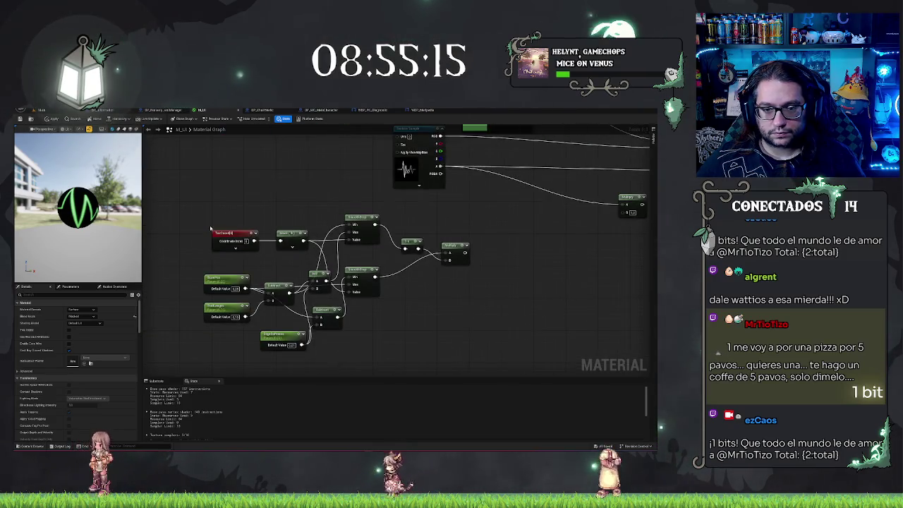
key(ctrl+z)
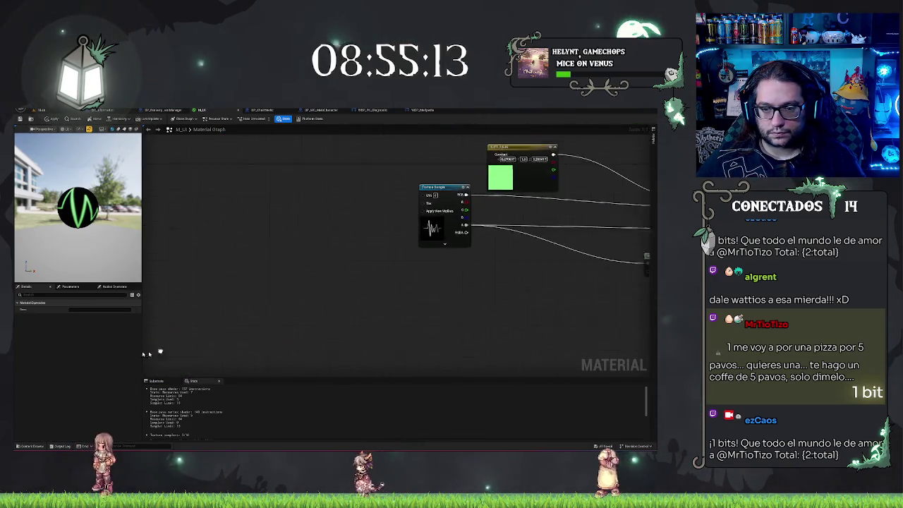
right_click(392, 328)
text(time)
key(Return)
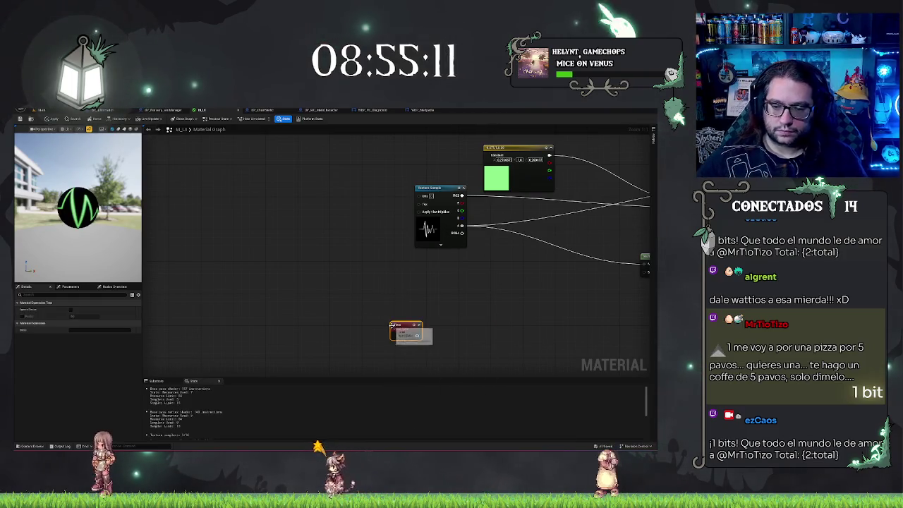
mouse_move(413, 325)
mouse_down()
mouse_move(463, 297)
mouse_move(321, 292)
mouse_up()
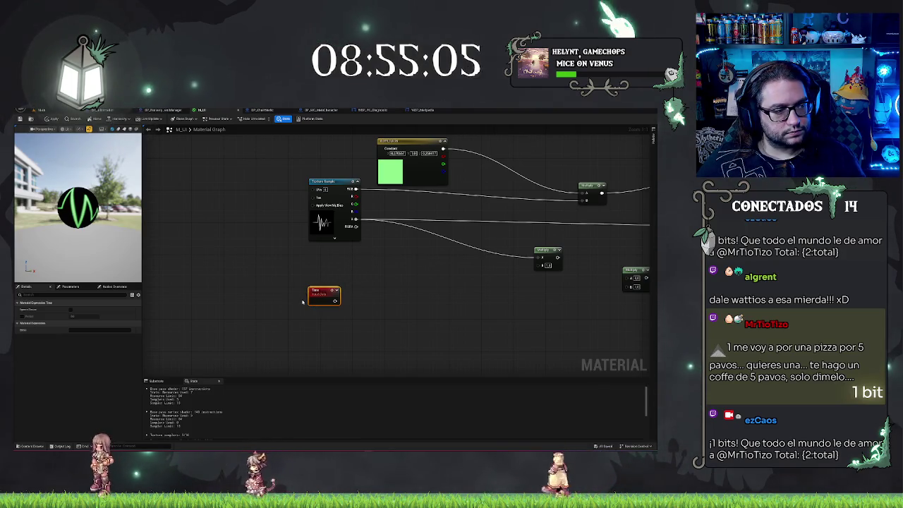
scroll(302, 302, down, 4)
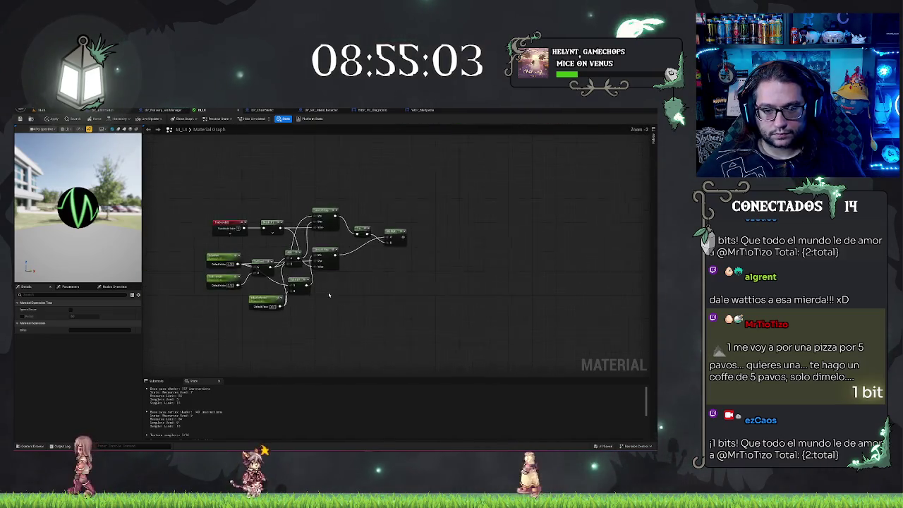
scroll(329, 295, up, 1)
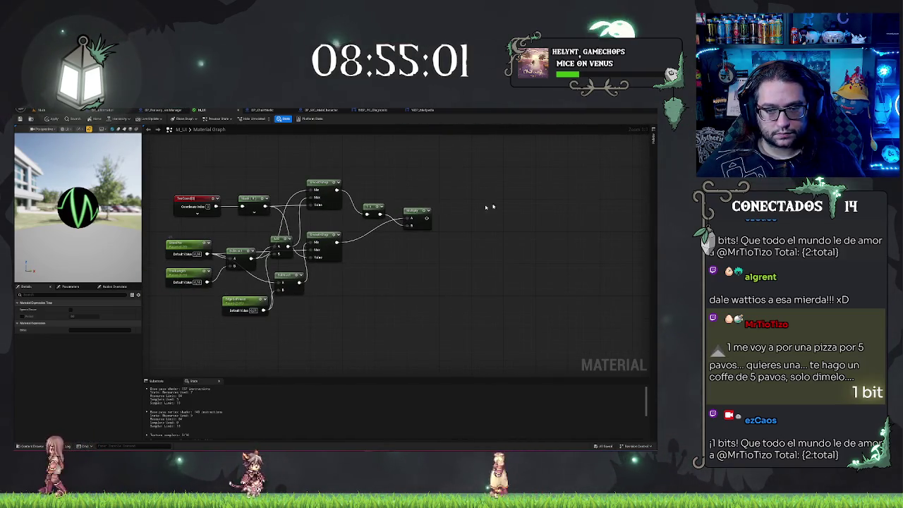
Step: Add a ScalarParameter next to the Time node with Default Value 1
right_click(401, 285)
text(scalarp)
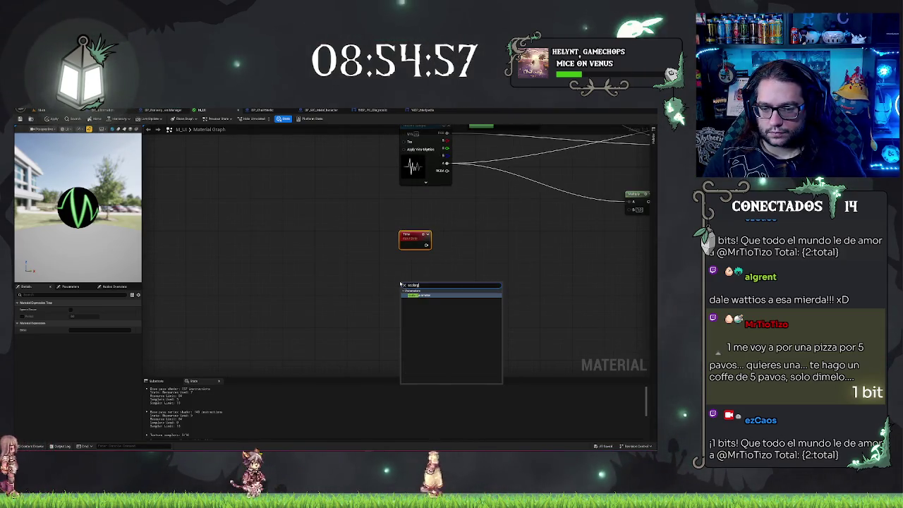
key(Return)
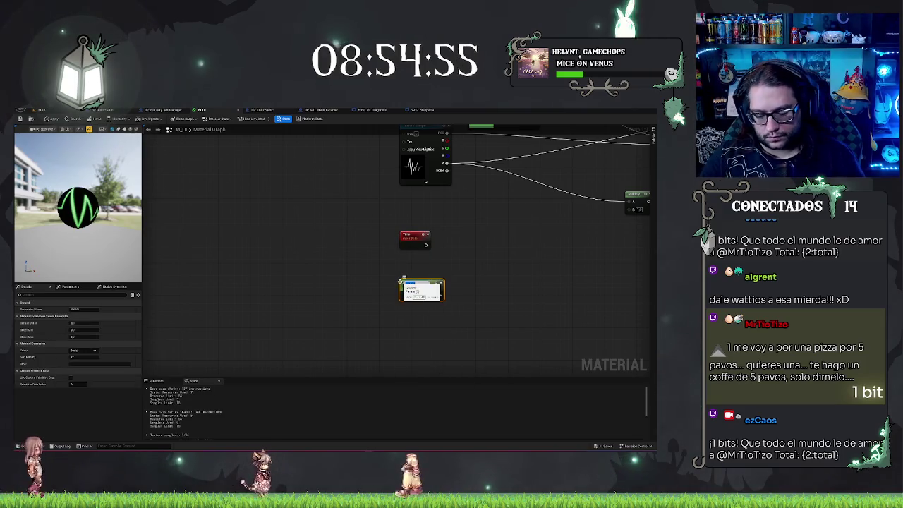
drag(425, 283, 426, 275)
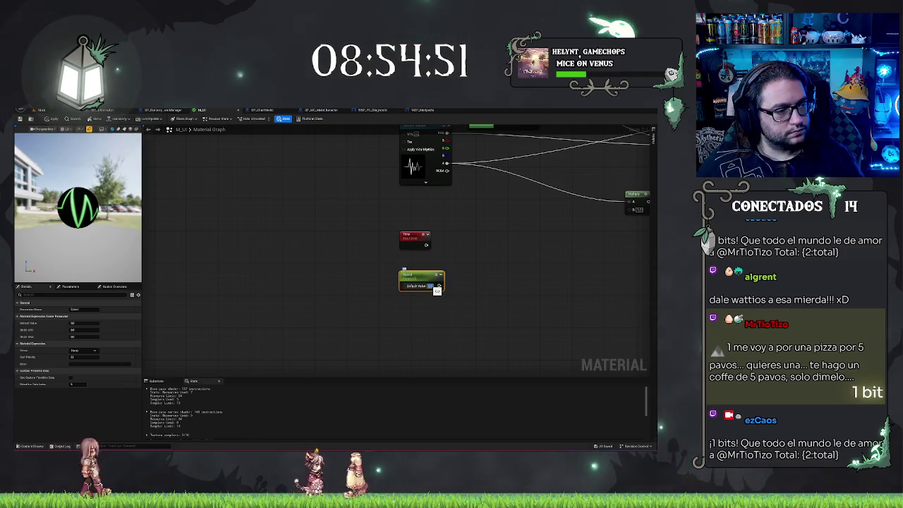
text(1)
Step: Create a Multiply fed by Time and wire the scalar parameter into its second input
drag(426, 245, 462, 252)
text(mult)
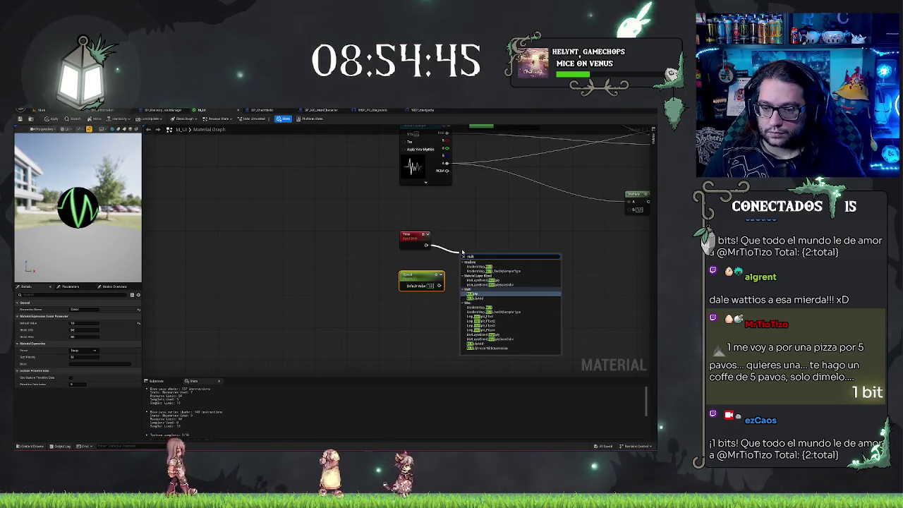
key(Return)
mouse_move(458, 269)
mouse_down()
mouse_move(443, 290)
mouse_move(419, 263)
mouse_up()
mouse_move(471, 251)
mouse_down()
mouse_move(455, 223)
mouse_move(415, 236)
mouse_up()
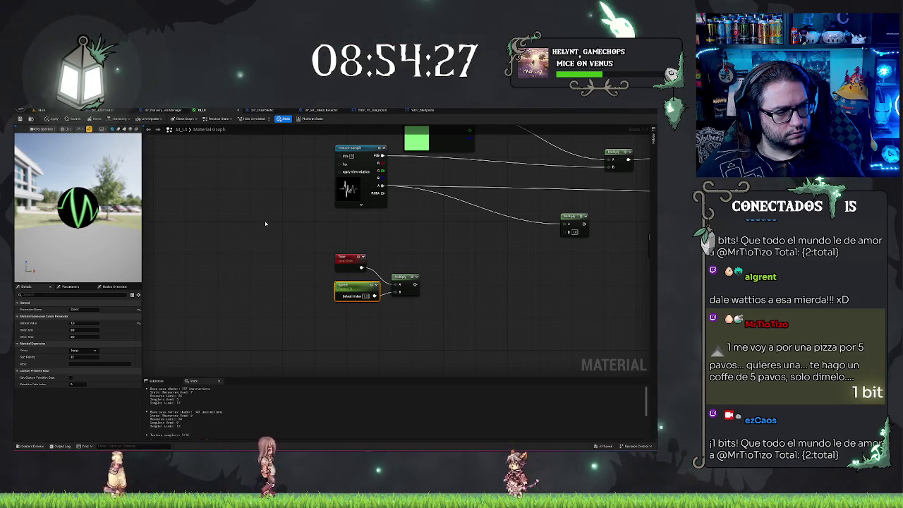
right_click(285, 263)
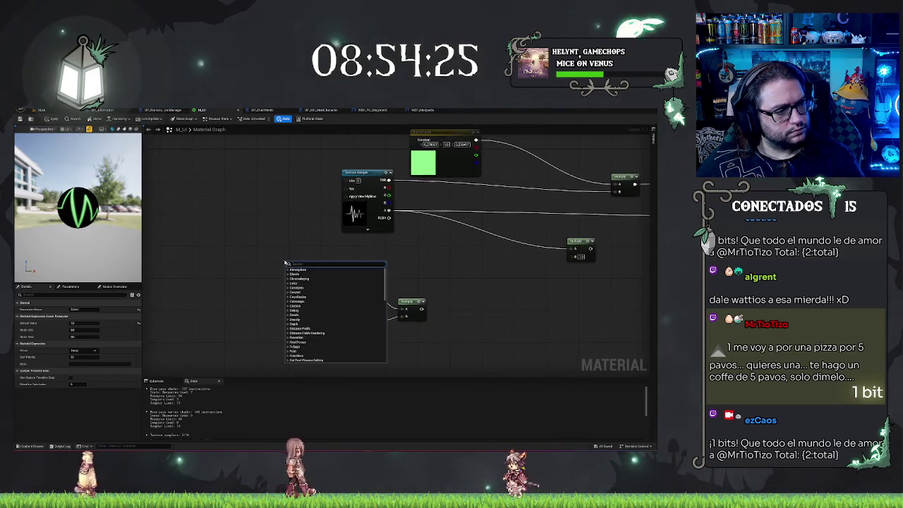
Step: Add a Component Mask with G unticked and wire the waveform texture into it
click(311, 234)
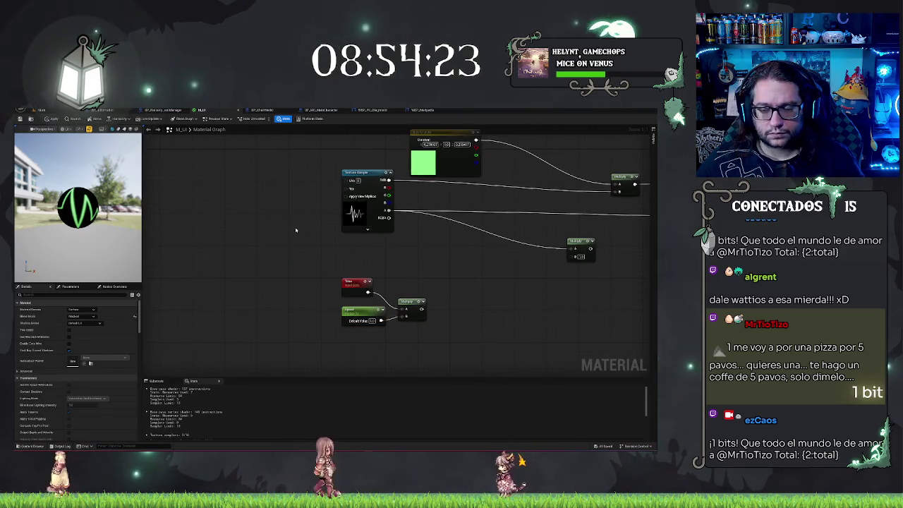
drag(312, 250, 274, 261)
right_click(399, 264)
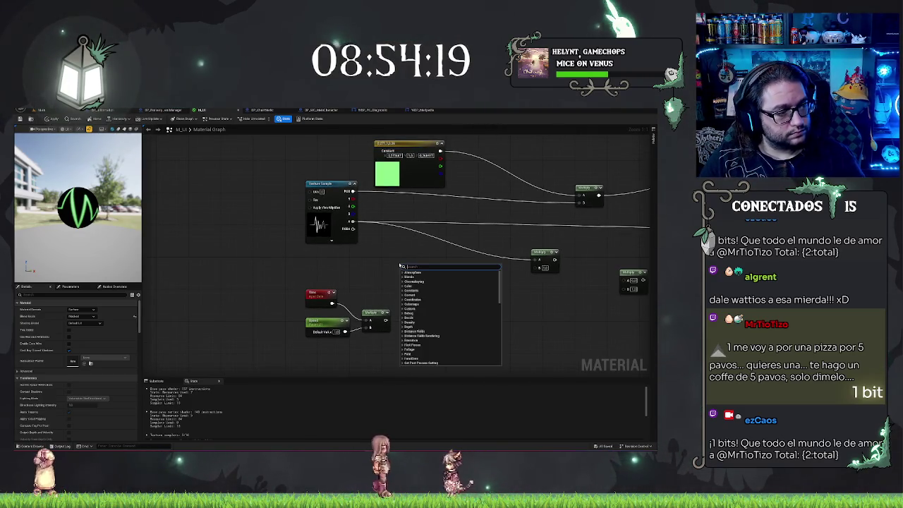
text(constant)
key(Return)
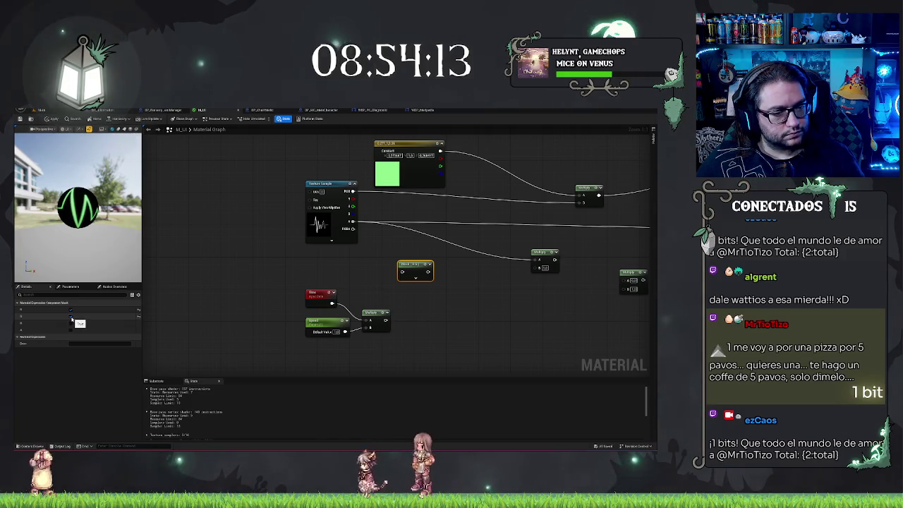
click(70, 316)
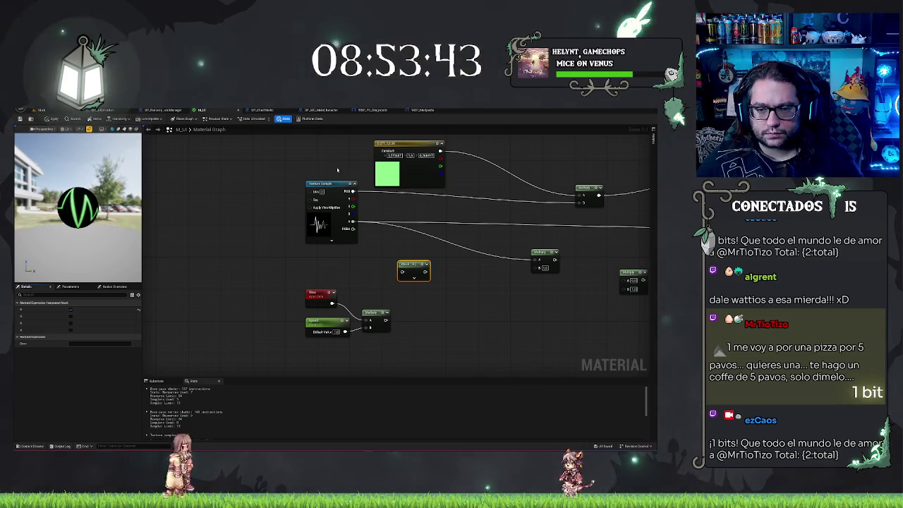
click(336, 186)
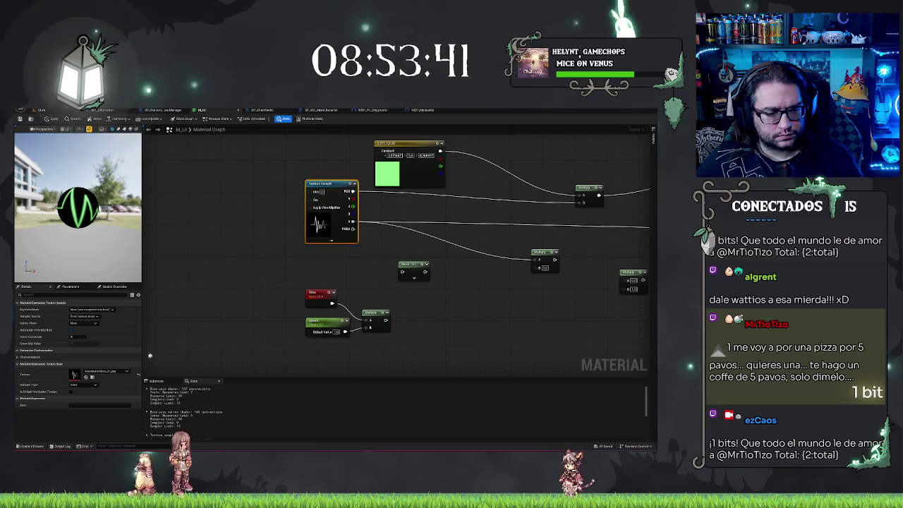
drag(354, 200, 404, 289)
click(403, 265)
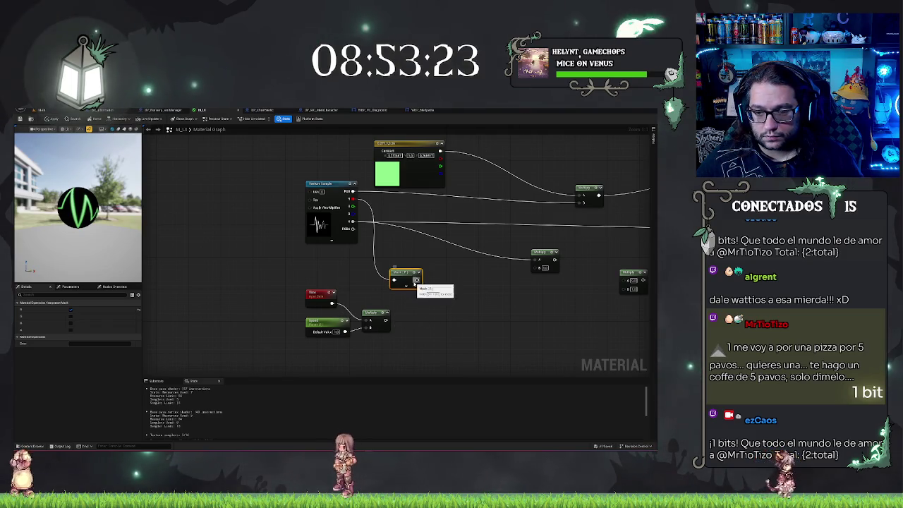
Step: Add an Add node summing the mask output and the Time×Speed Multiply result
drag(416, 280, 431, 282)
text(add)
key(Return)
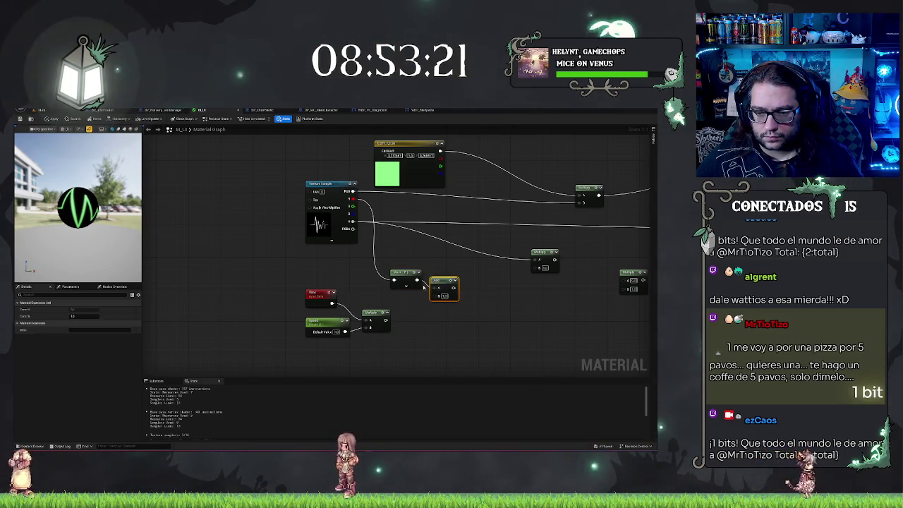
drag(433, 295, 386, 321)
drag(444, 283, 445, 296)
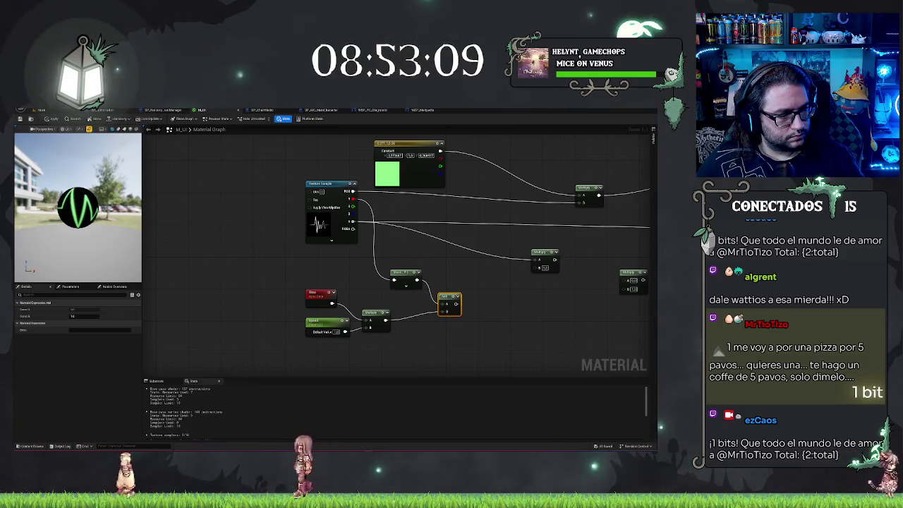
Step: Attach an 'exp' search node after the Add output
drag(456, 303, 476, 304)
text(exp)
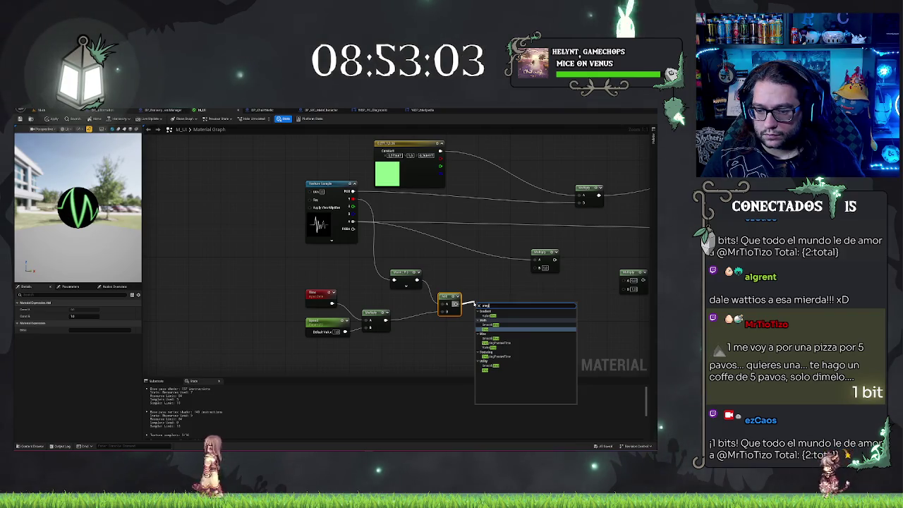
key(Return)
click(480, 288)
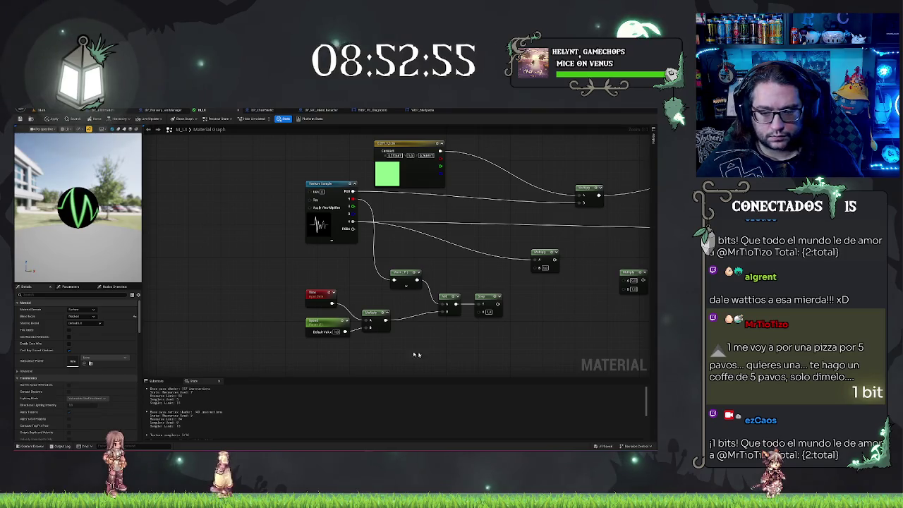
click(320, 322)
Step: Duplicate the Speed parameter and place the copy beside the Multiply nodes
key(ctrl+c)
key(ctrl+v)
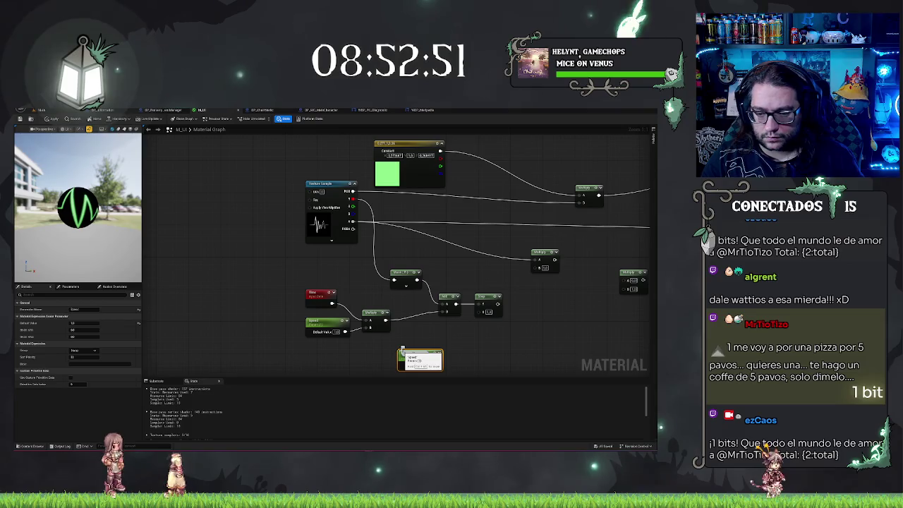
mouse_move(441, 366)
mouse_down()
mouse_move(471, 372)
mouse_move(474, 321)
mouse_move(453, 349)
mouse_up()
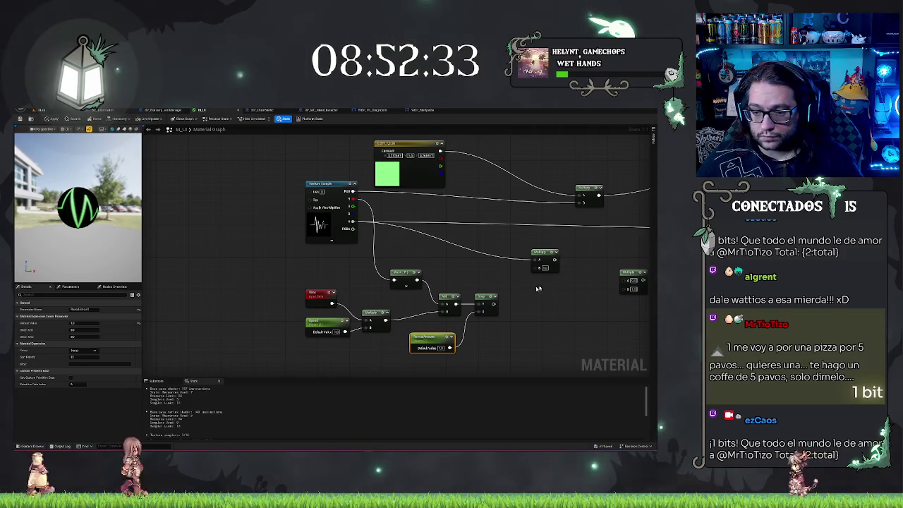
Step: Search 'step' and 'lerp' from the chain output, then dismiss the node list unused
drag(494, 304, 534, 306)
text(step)
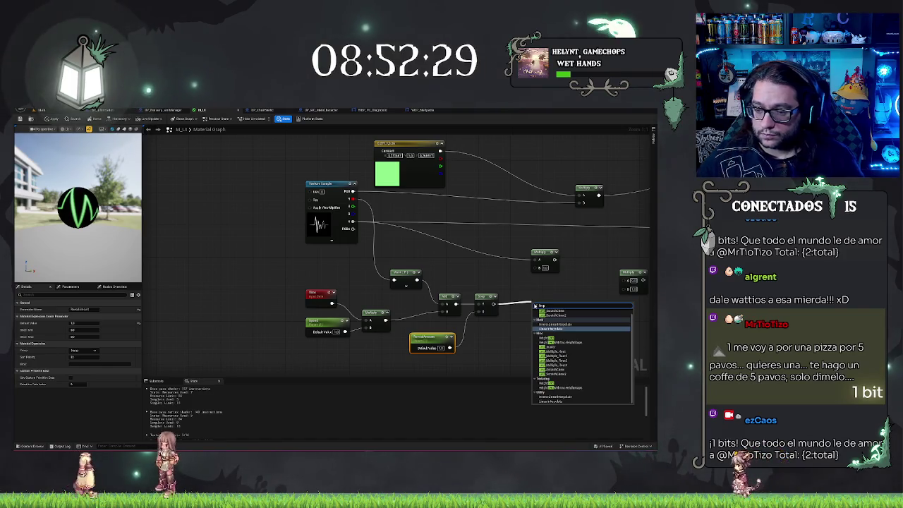
right_click(540, 311)
text(lerp)
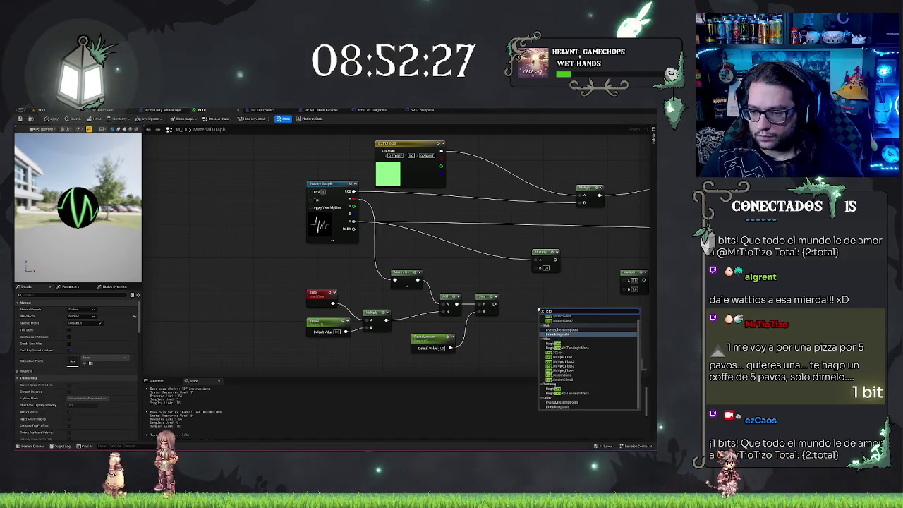
scroll(588, 379, up, 1)
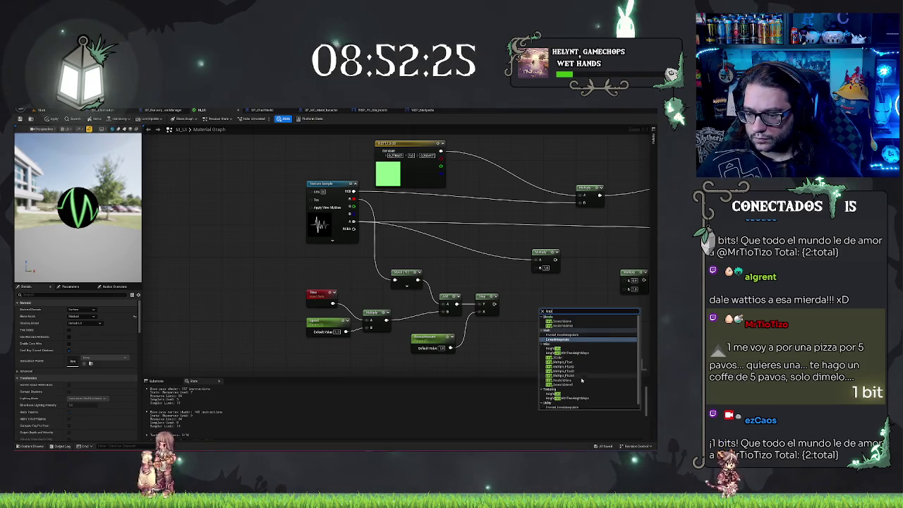
scroll(581, 379, down, 1)
scroll(565, 358, up, 1)
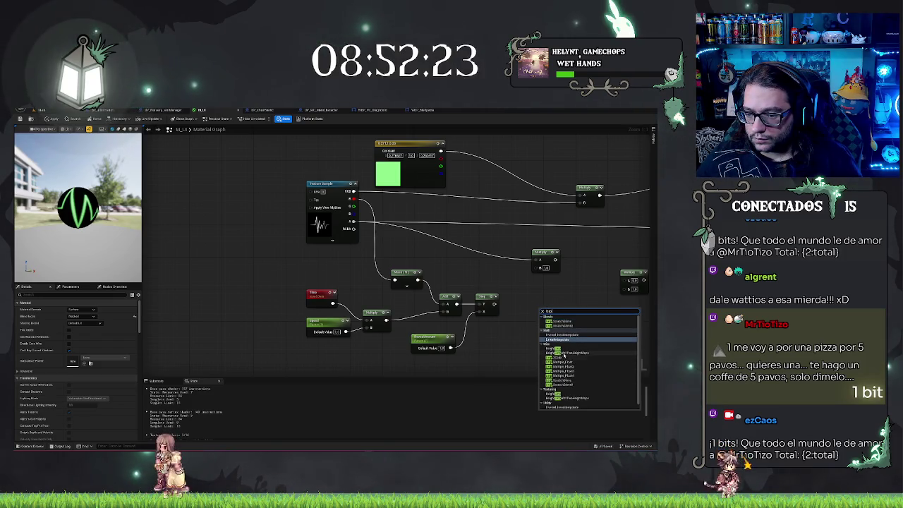
click(481, 273)
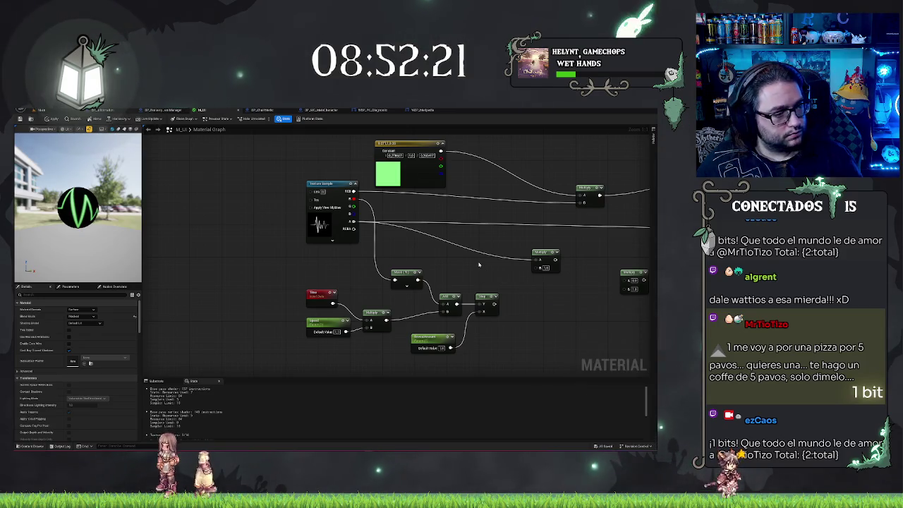
drag(479, 264, 414, 266)
Step: Add a Lerp node fed by the waveform Texture Sample's output
mouse_move(287, 194)
mouse_down()
mouse_move(413, 299)
mouse_move(460, 301)
mouse_up()
text(lerp)
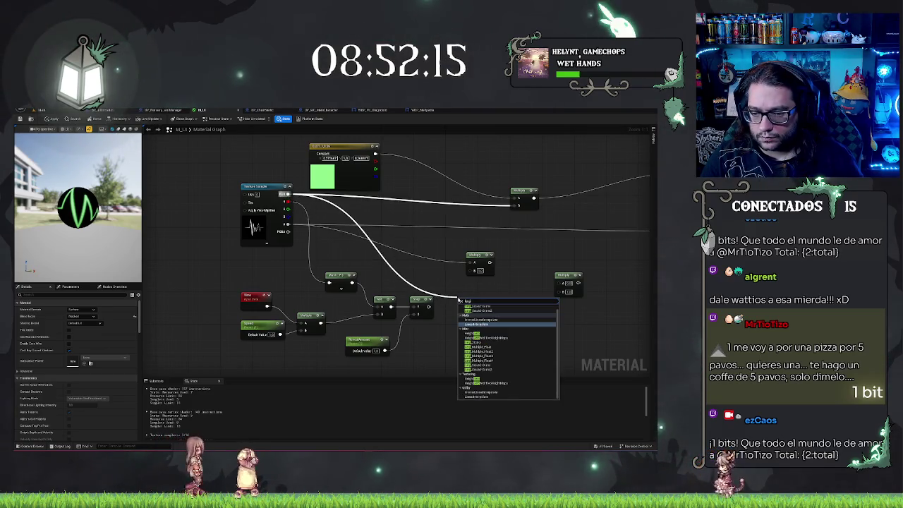
key(Return)
drag(470, 295, 491, 295)
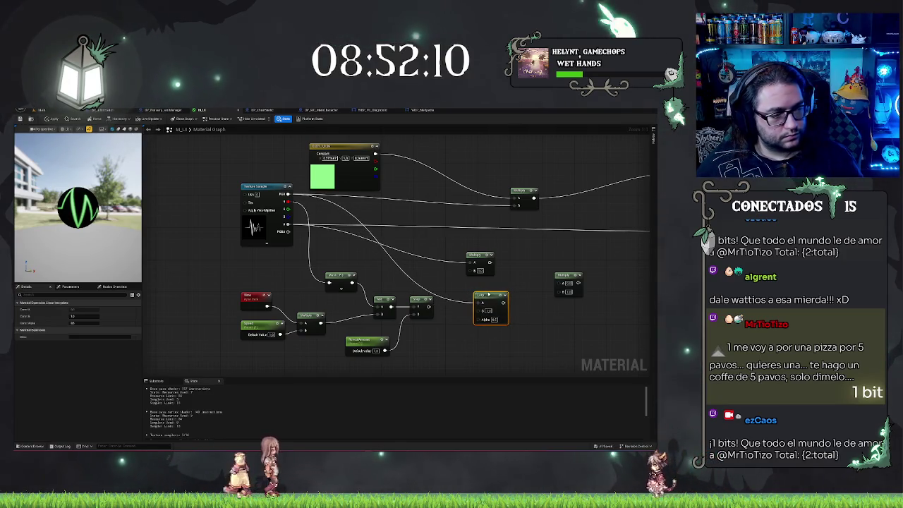
Step: Add a black Constant3Vector beside the Lerp and wire the Step result into its Alpha
key(3)
click(438, 354)
mouse_move(480, 348)
mouse_down()
mouse_move(464, 343)
mouse_move(486, 310)
mouse_up()
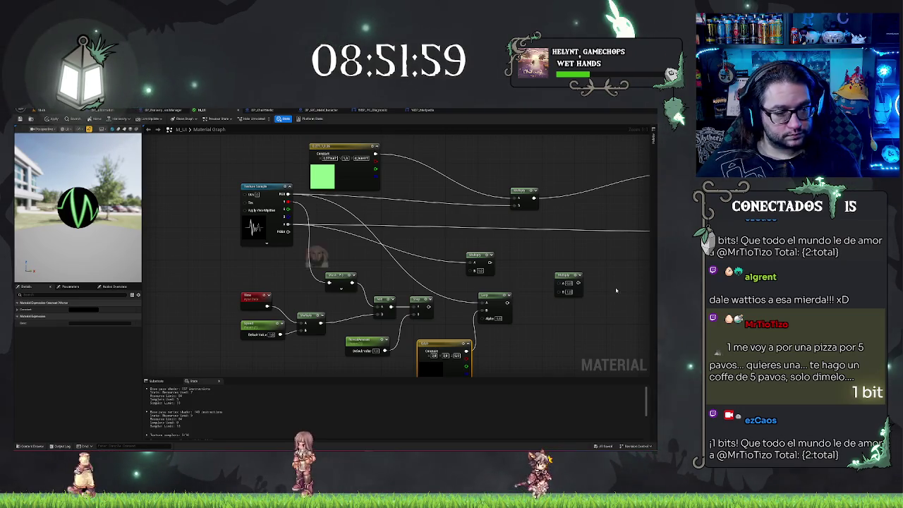
drag(428, 306, 486, 318)
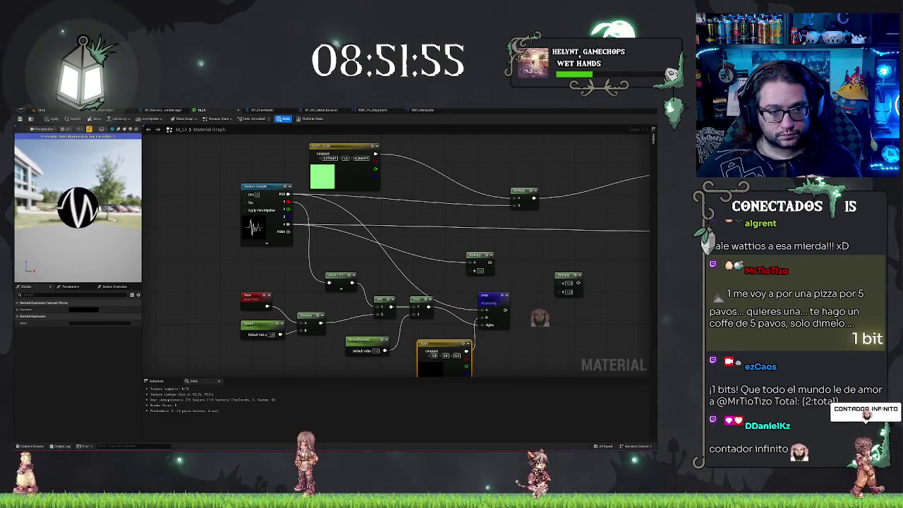
drag(78, 204, 105, 204)
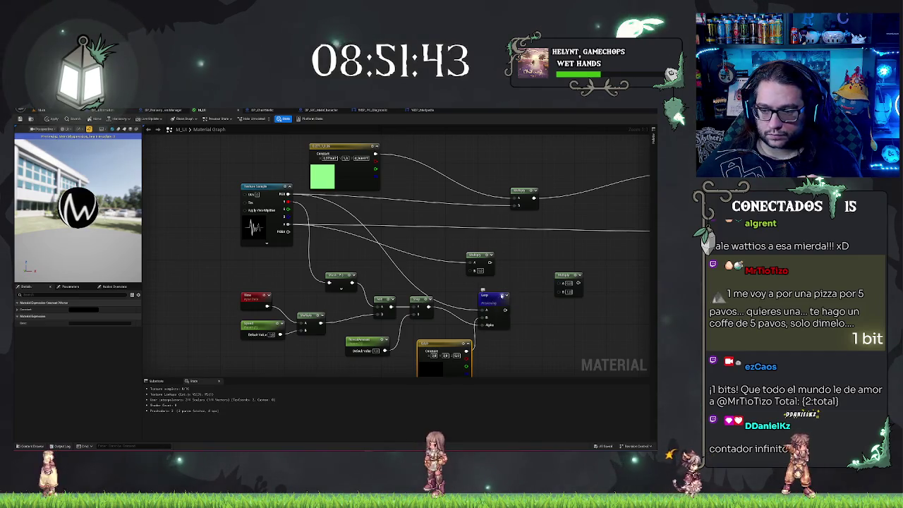
click(537, 334)
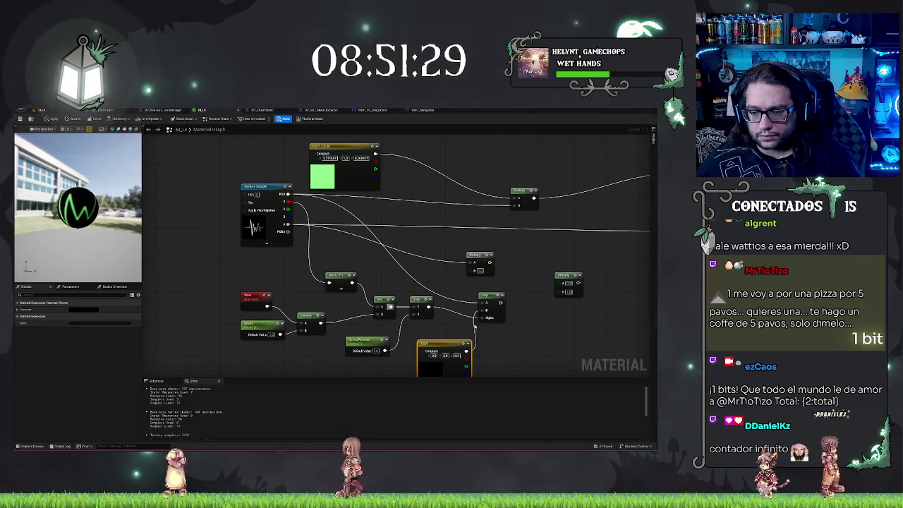
Step: Route the Lerp into the Base Color Multiply and Opacity Mask, with Clamp driving its Alpha
mouse_move(500, 305)
mouse_down()
mouse_move(385, 336)
mouse_move(445, 314)
mouse_move(562, 205)
mouse_up()
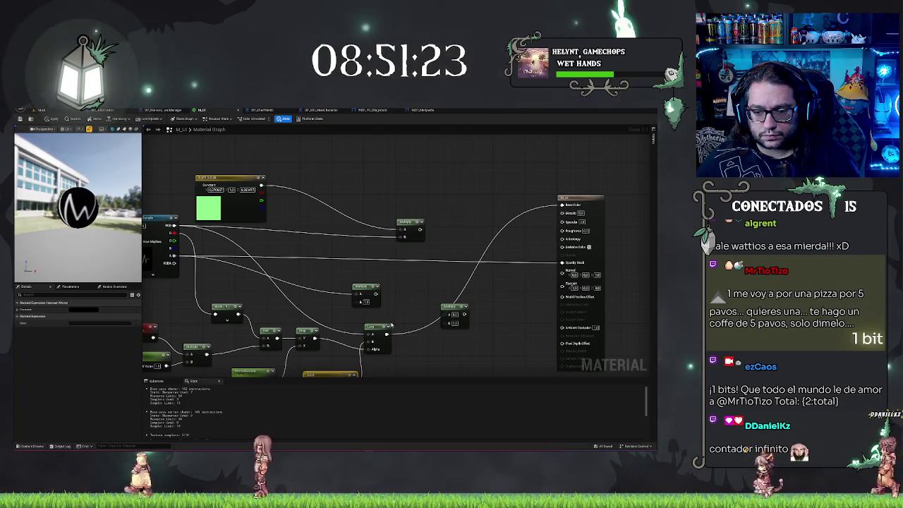
mouse_move(387, 327)
mouse_down()
mouse_move(400, 236)
mouse_move(561, 204)
mouse_up()
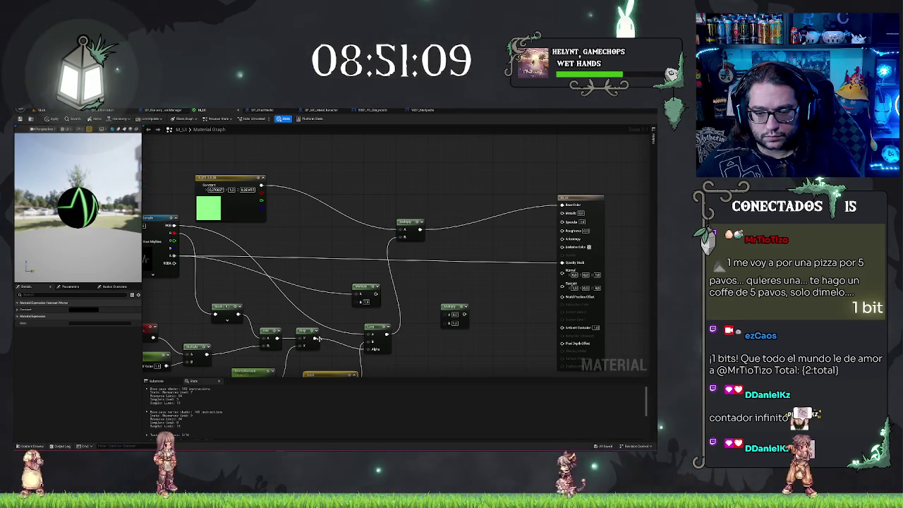
drag(315, 340, 364, 349)
drag(630, 307, 568, 263)
drag(96, 206, 15, 206)
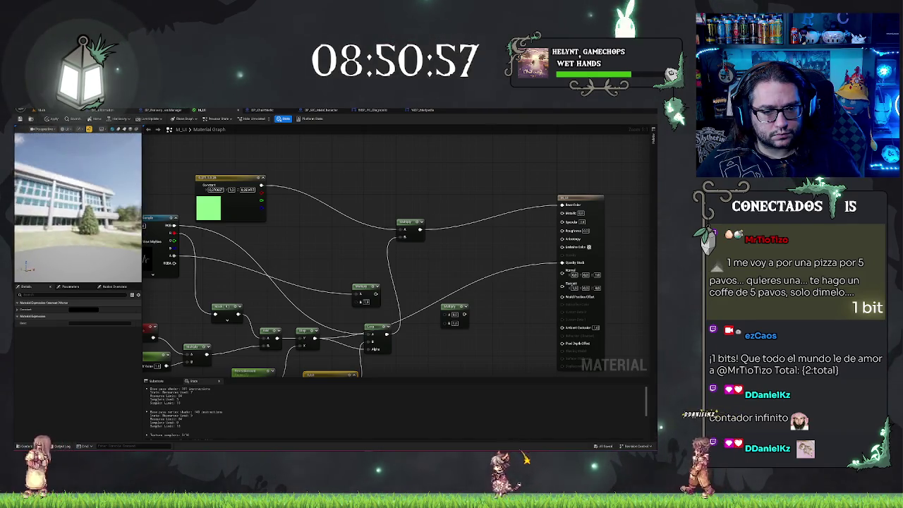
right_click(374, 254)
right_click(303, 211)
right_click(468, 310)
click(469, 310)
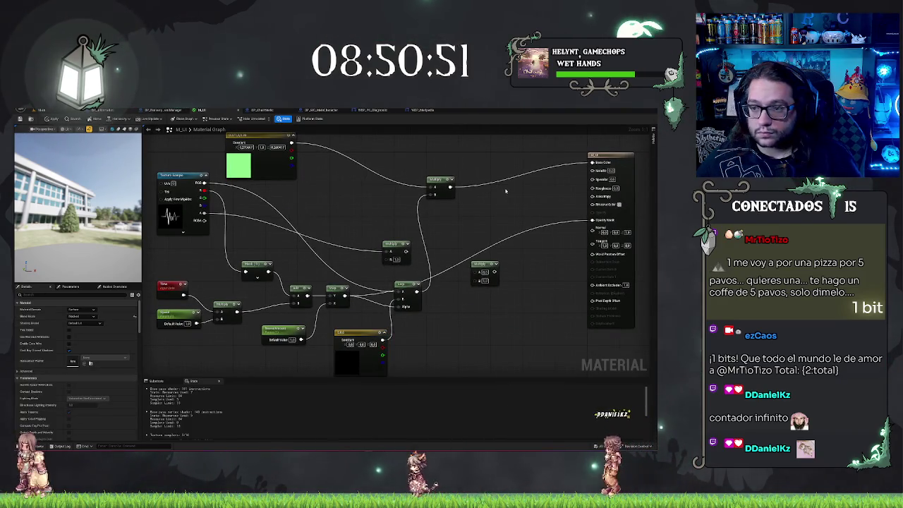
Step: Set the M_UI output node's Shading Model to Unlit
click(605, 158)
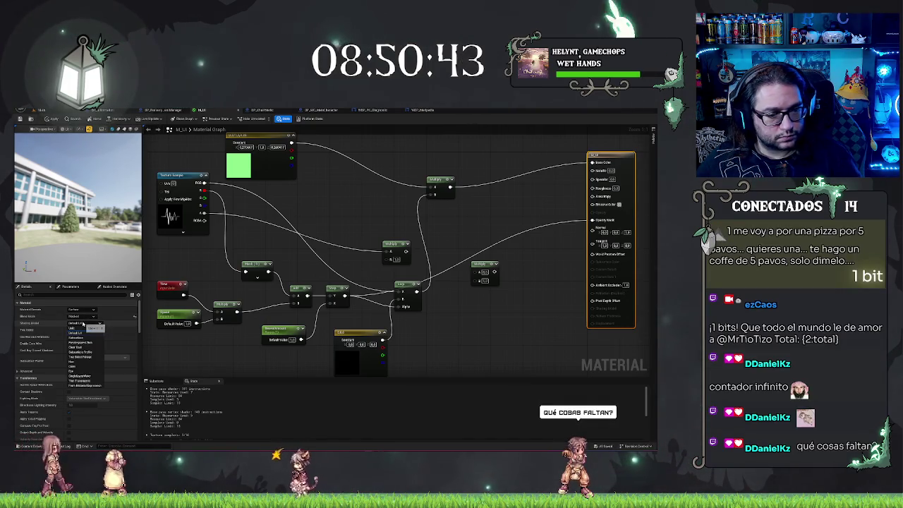
click(73, 330)
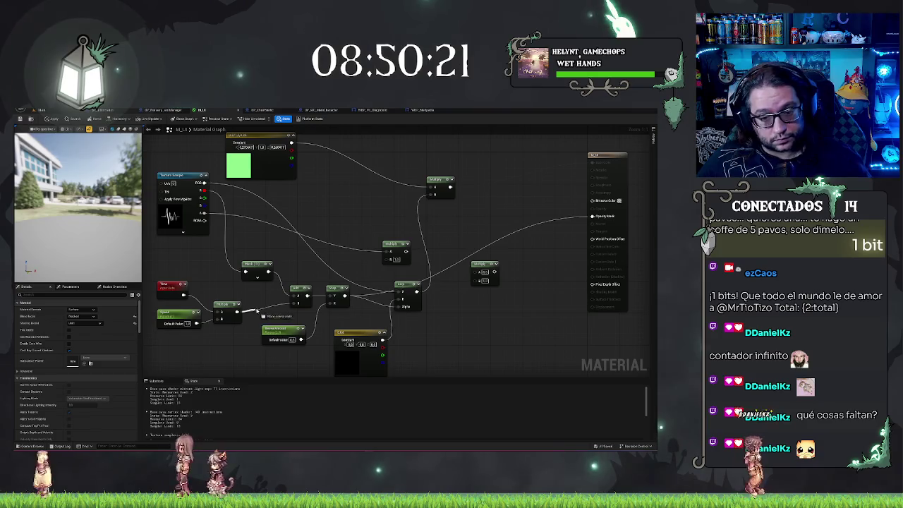
drag(236, 311, 260, 311)
text(frac)
key(Return)
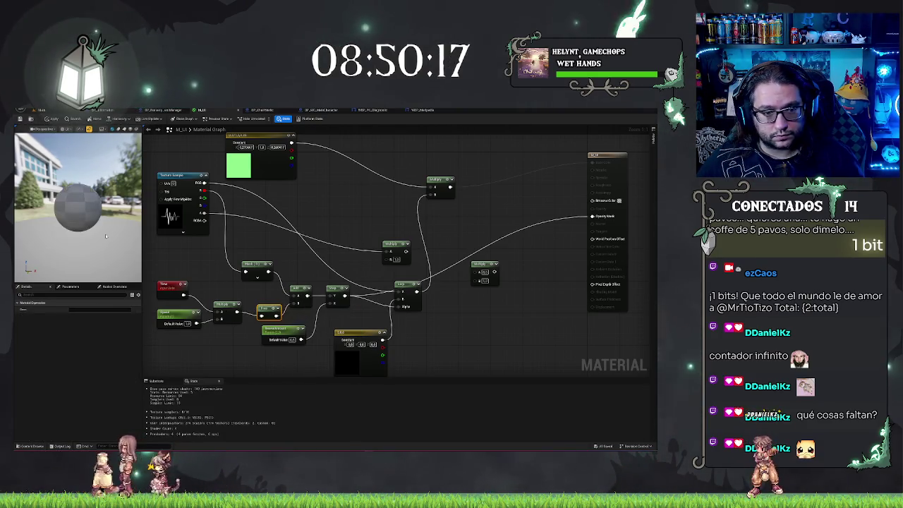
mouse_move(79, 221)
mouse_down()
mouse_move(123, 220)
mouse_move(56, 221)
mouse_move(79, 221)
mouse_up()
drag(268, 230, 349, 233)
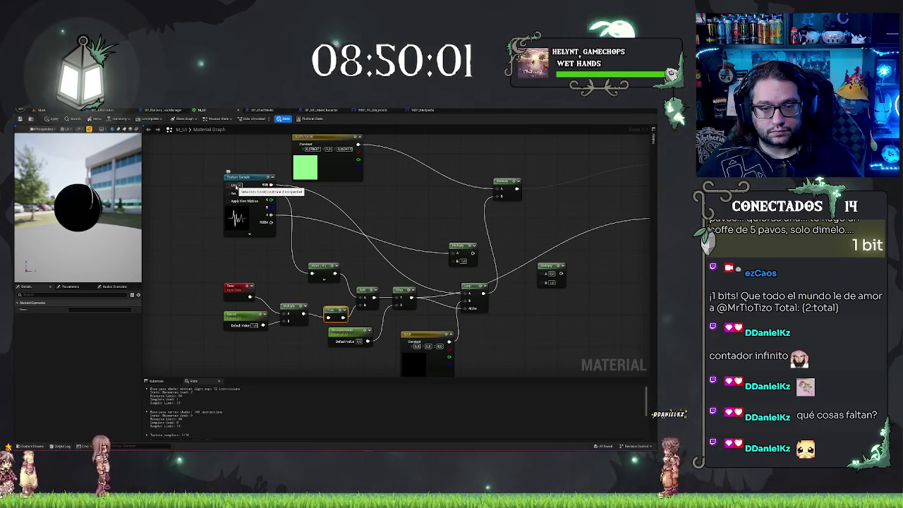
drag(234, 185, 204, 194)
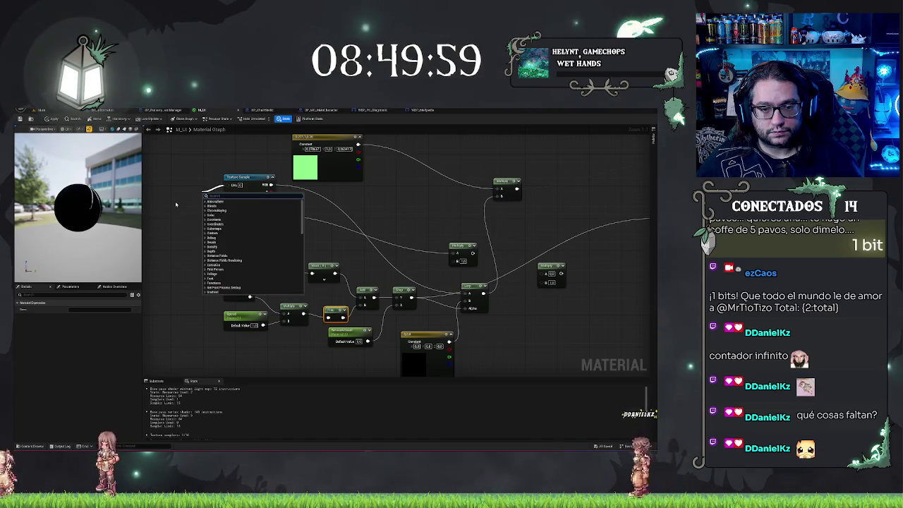
text(texcoord)
key(Return)
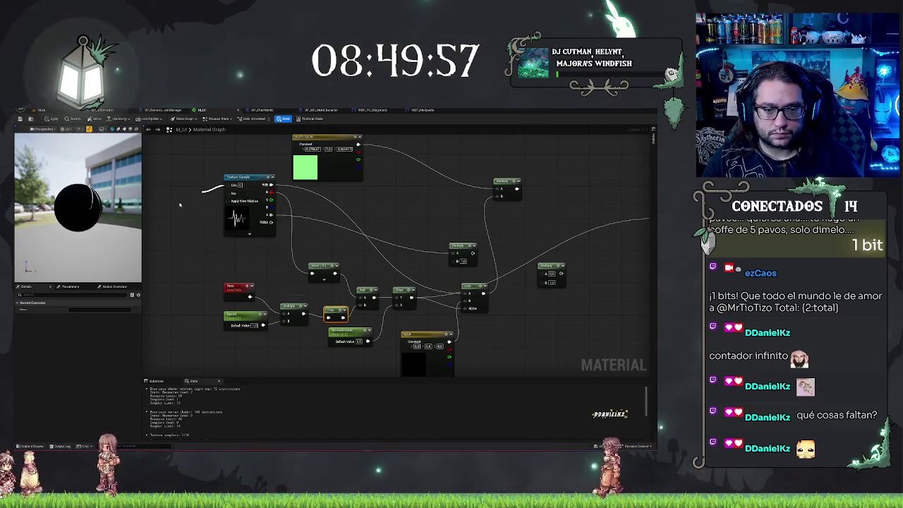
drag(227, 208, 175, 194)
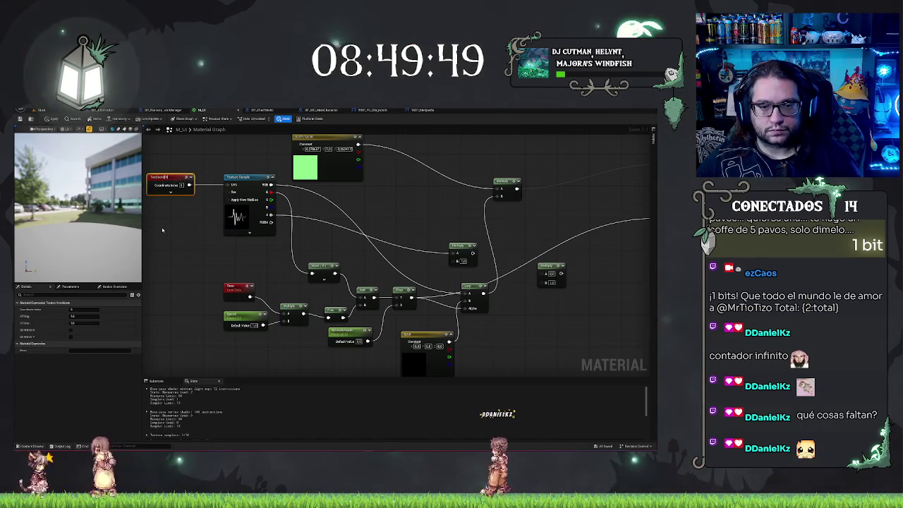
key(Delete)
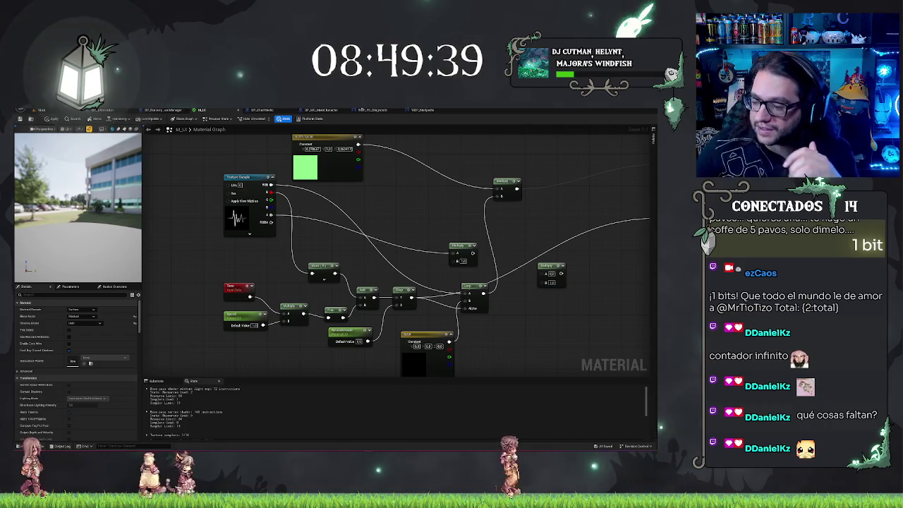
Step: Reframe the office scene in the level editor, then return to the WBP_Medpedia design with nothing selected
click(422, 109)
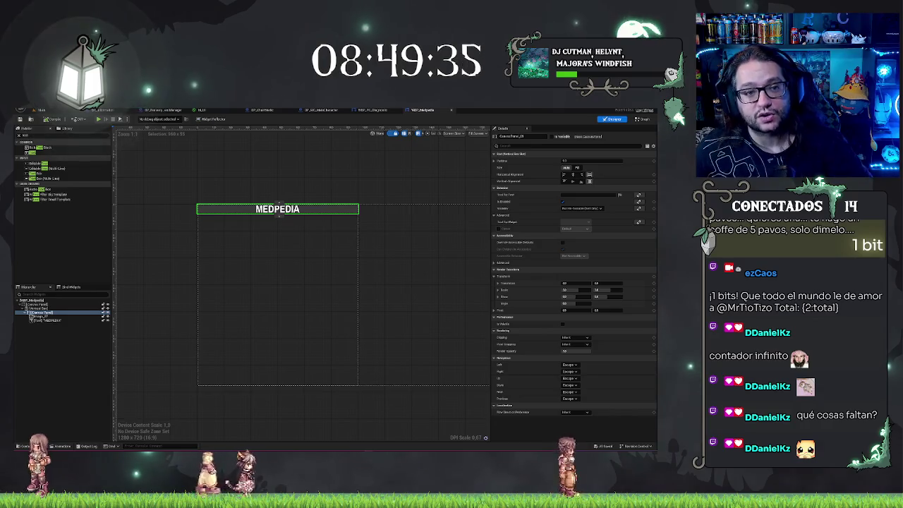
click(47, 110)
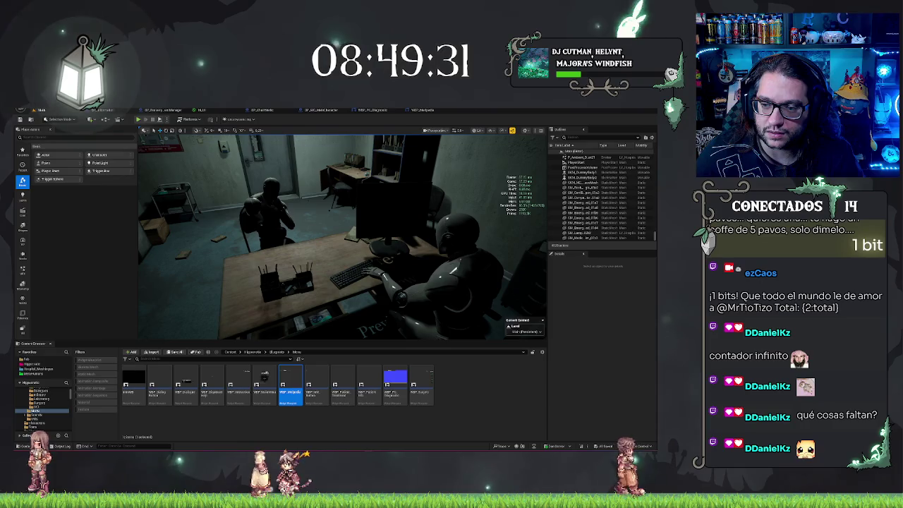
drag(145, 156, 162, 156)
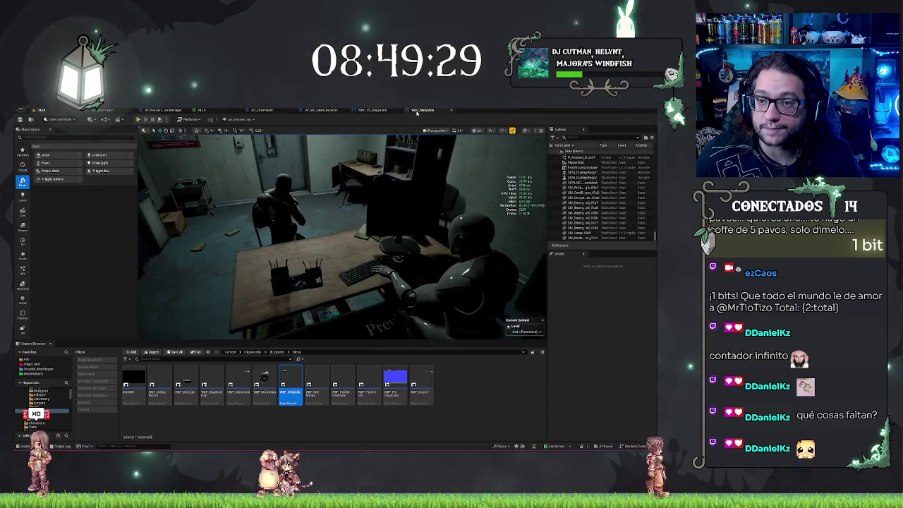
click(422, 110)
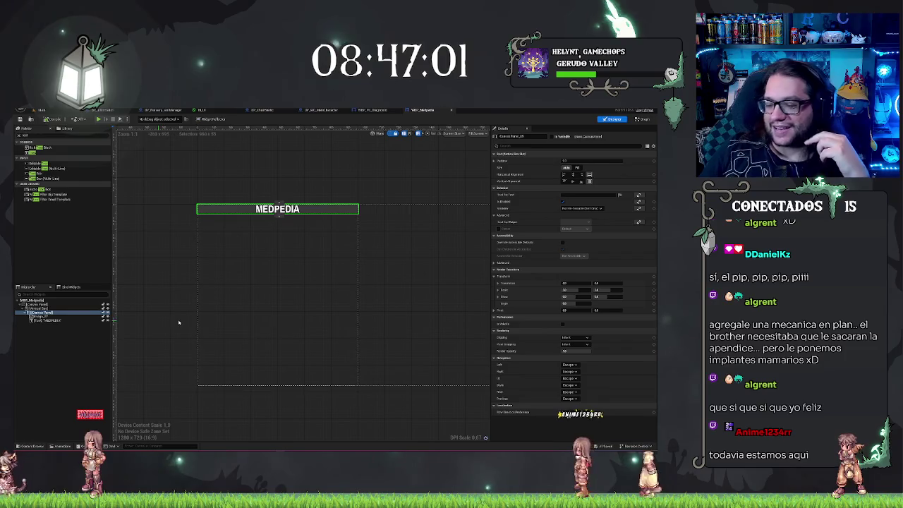
click(317, 185)
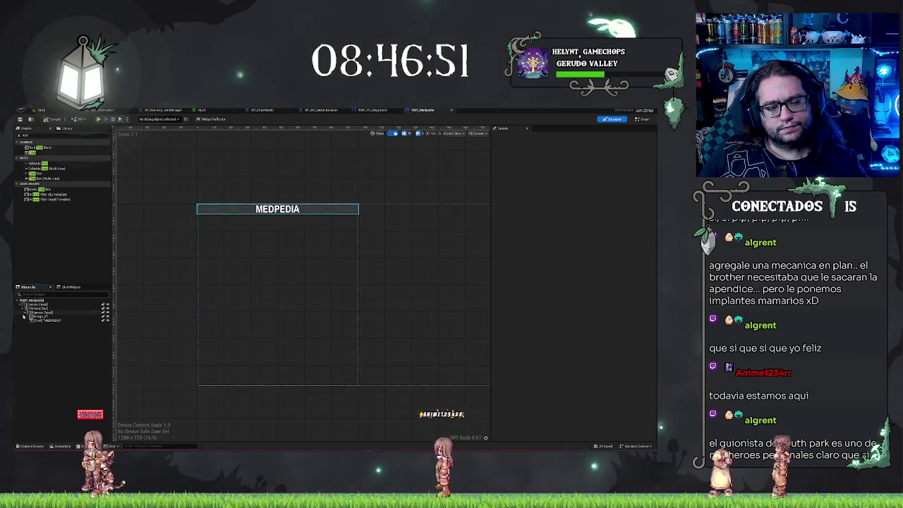
Step: Drag a Button from the palette into the Vertical Box under the MEDPEDIA title and select it
click(26, 312)
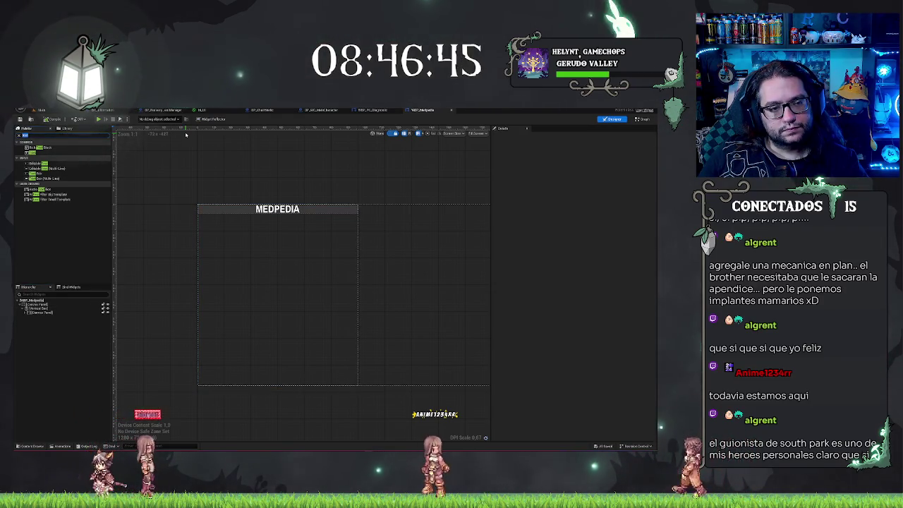
click(96, 135)
text(txt)
drag(32, 158, 55, 317)
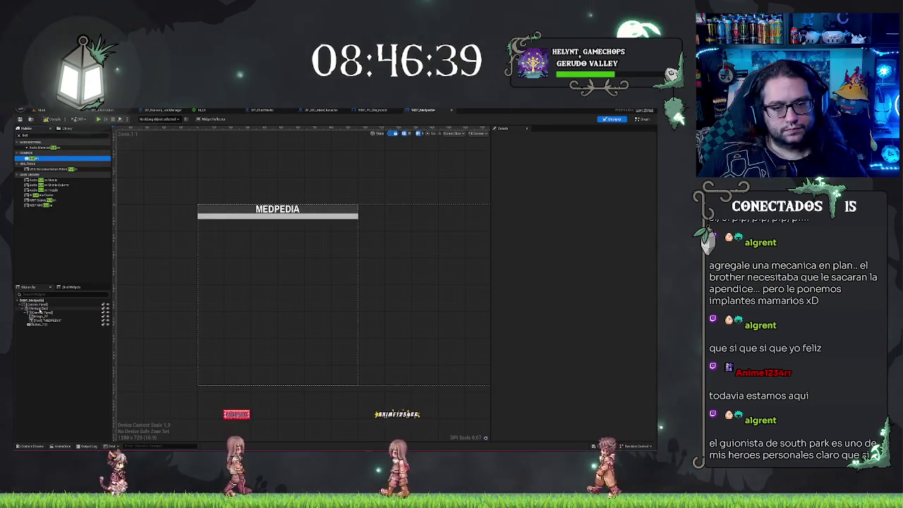
click(49, 309)
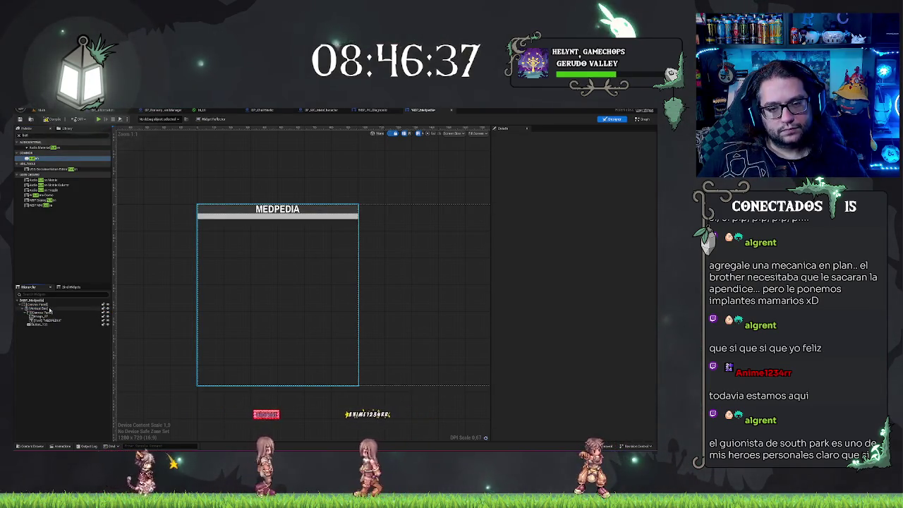
click(26, 313)
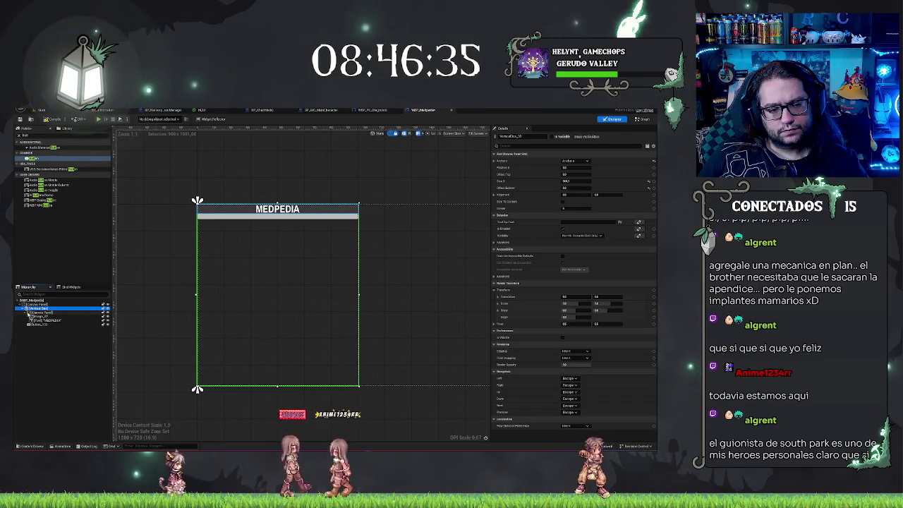
click(39, 316)
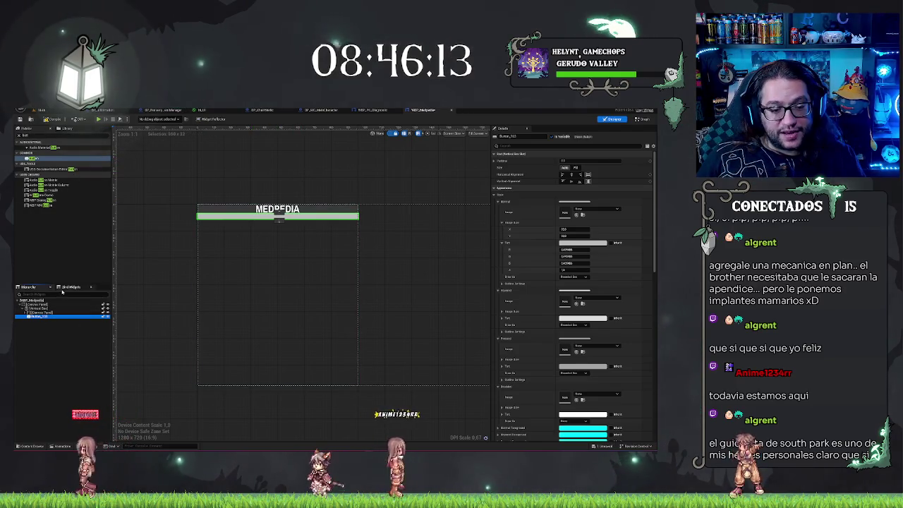
Step: Add a Text Block from the palette below the title bar and select it
click(25, 135)
text(text)
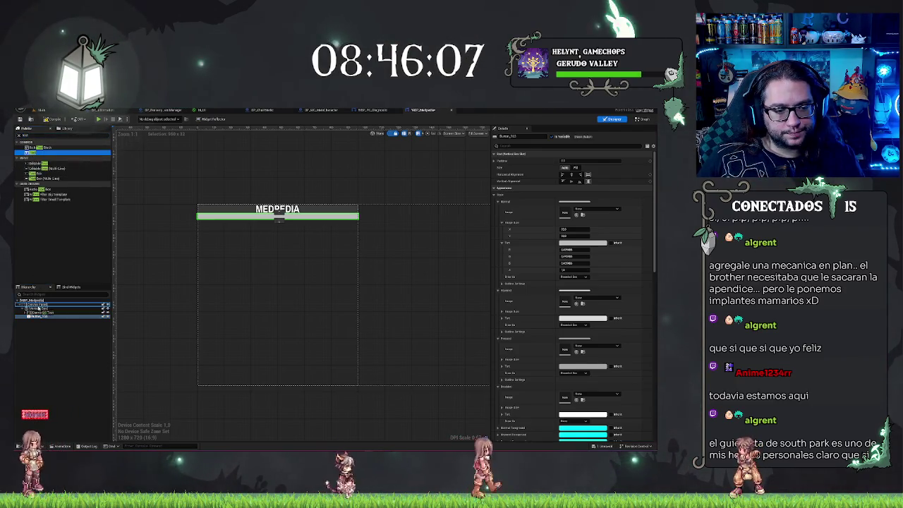
drag(35, 310, 35, 315)
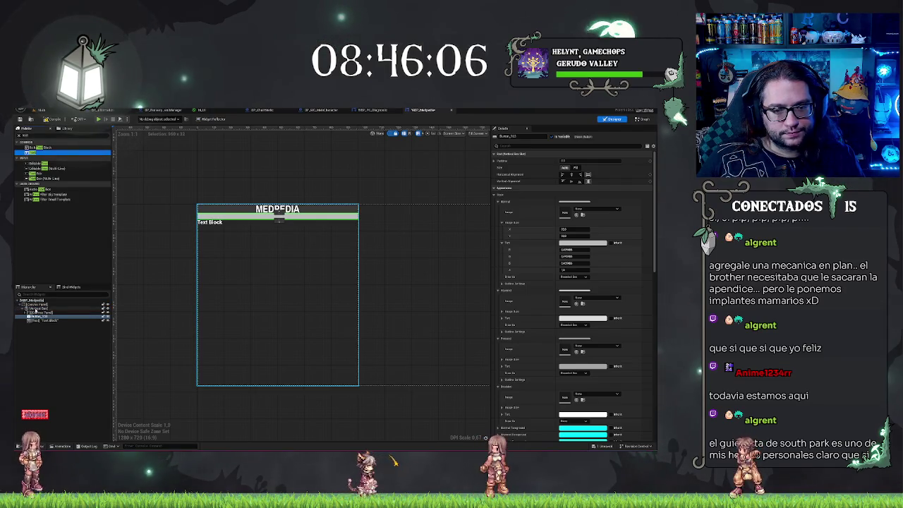
click(44, 321)
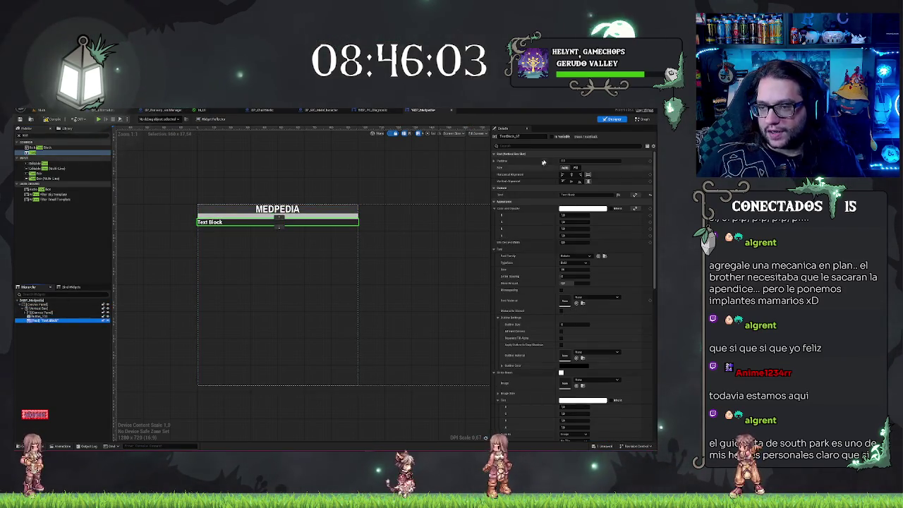
Step: Set the text block's slot size to Fill and enter 'Information text...' as its content
text(wrap)
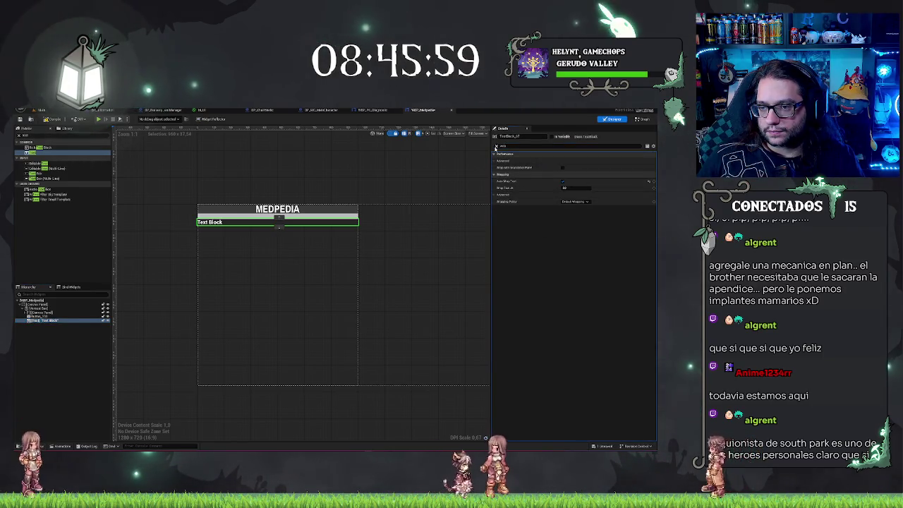
key(BackSpace)
key(BackSpace)
key(BackSpace)
click(587, 180)
click(576, 167)
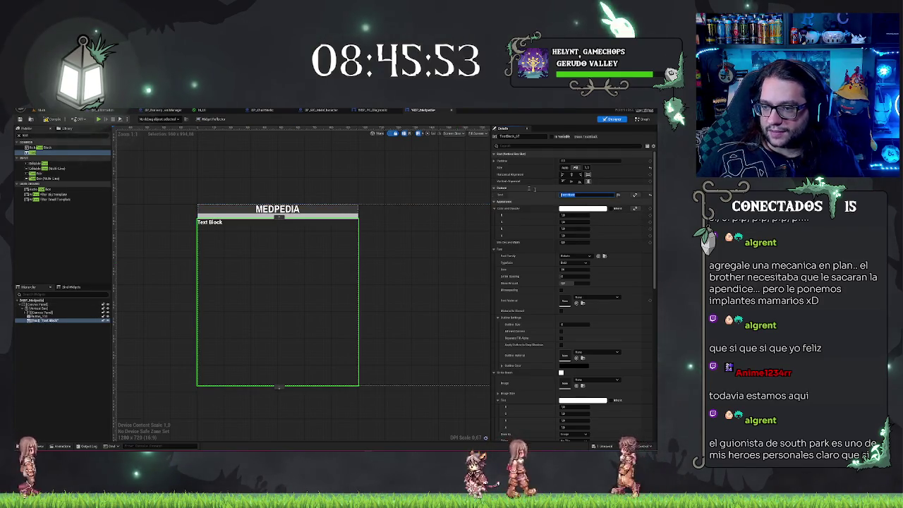
text(Texto)
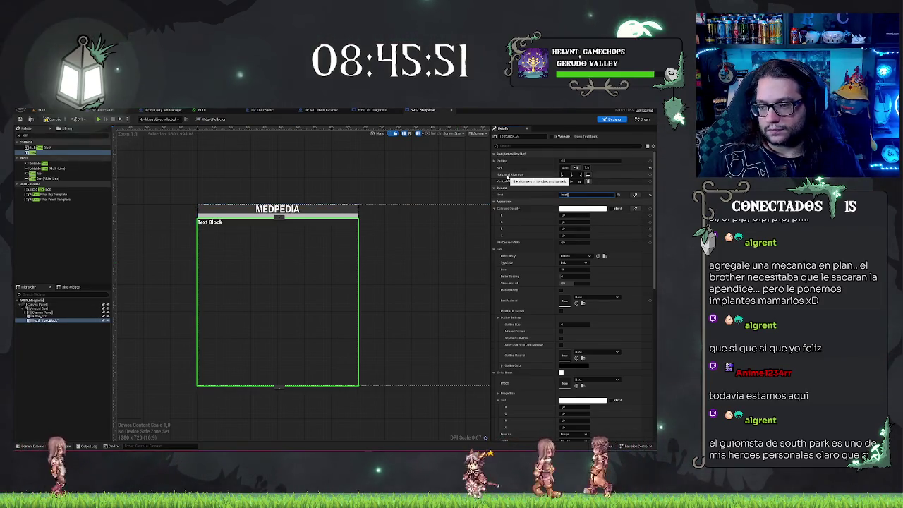
key(BackSpace)
key(BackSpace)
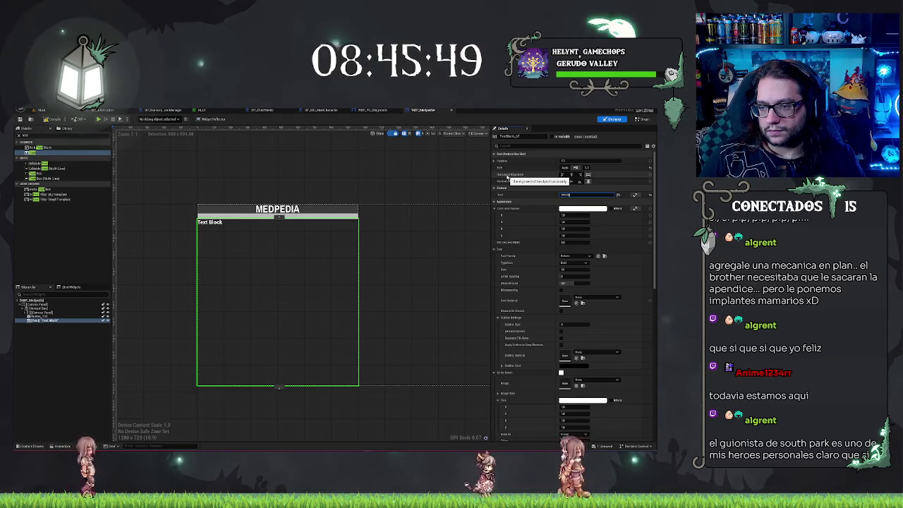
text(Informacion text...)
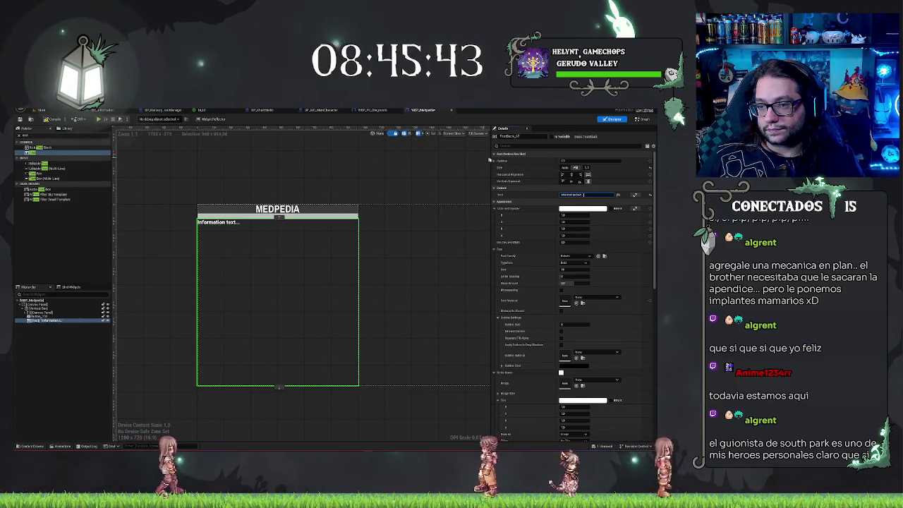
Step: Give the Information text block a slot padding of 10 and deselect it to view the inset
click(494, 161)
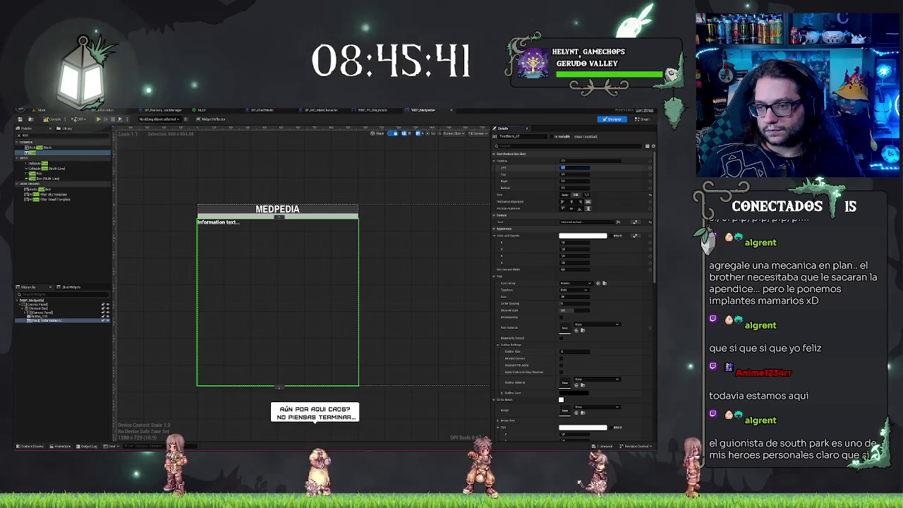
text(10)
key(Tab)
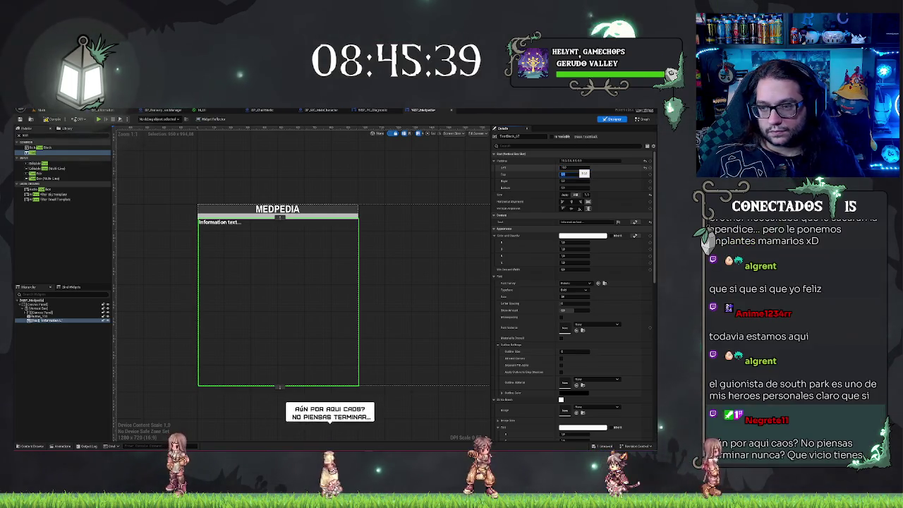
click(564, 167)
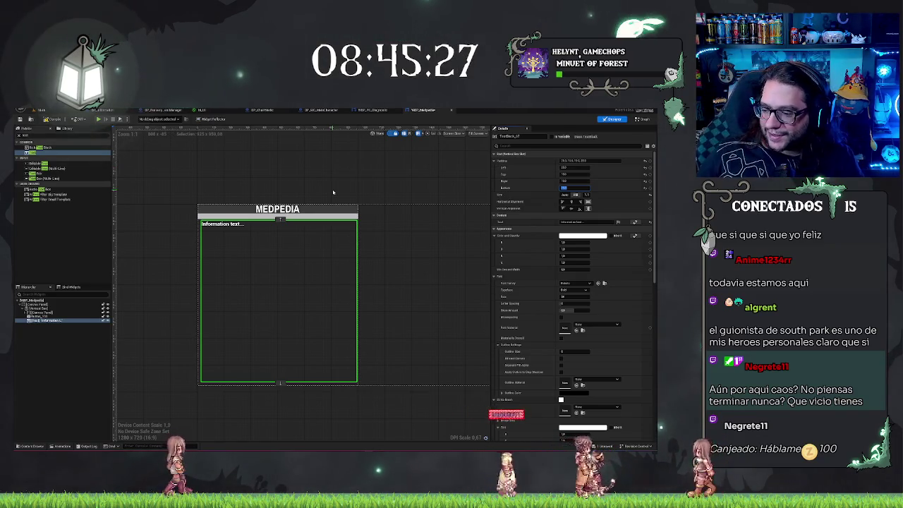
click(319, 194)
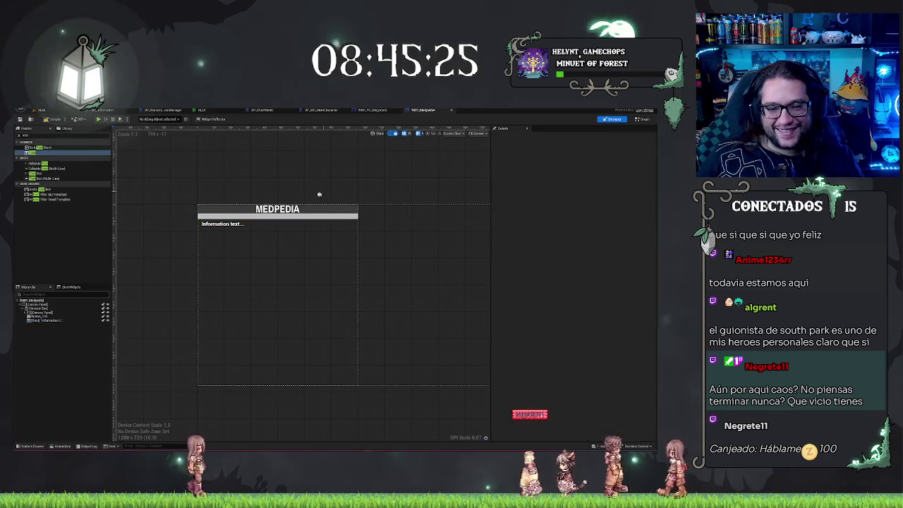
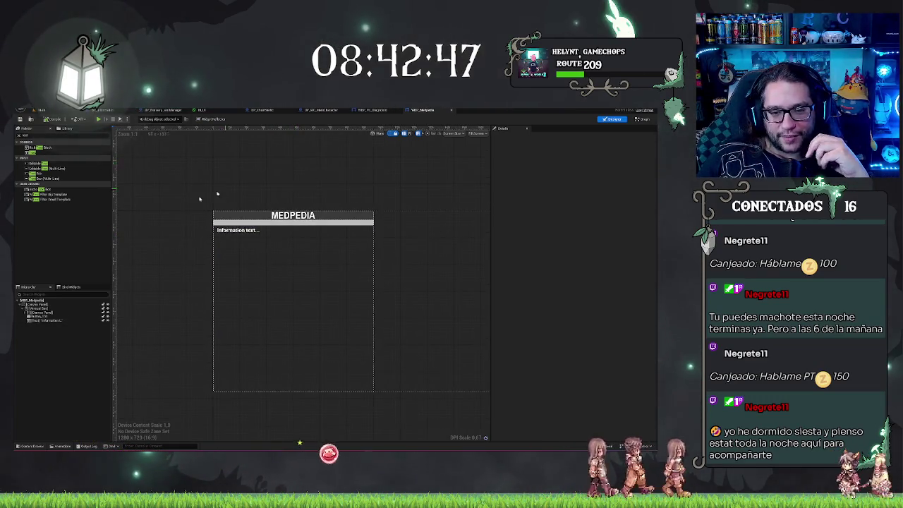
Step: Switch from the WBP_Medpedia widget layout to the M_UI material graph
click(42, 317)
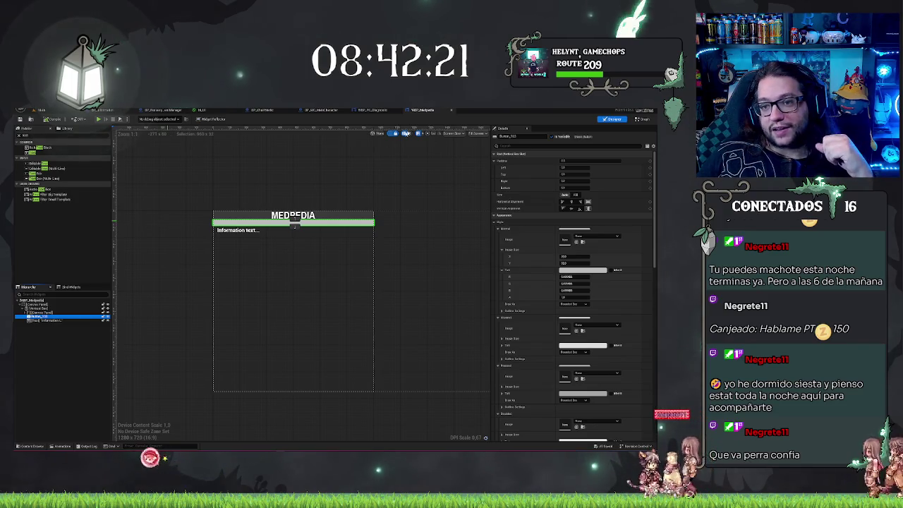
click(201, 110)
scroll(182, 213, down, 3)
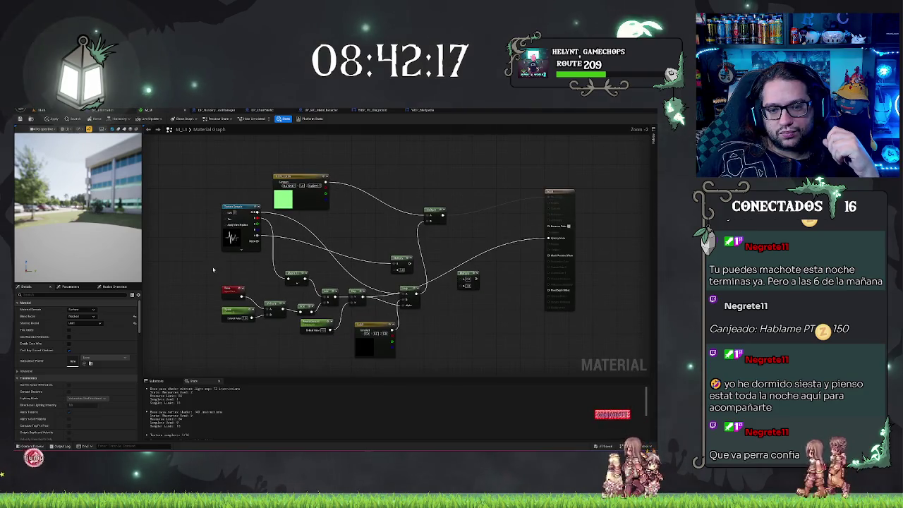
Step: Delete the two clusters of unwanted nodes from the M_UI graph
drag(212, 257, 490, 362)
key(Delete)
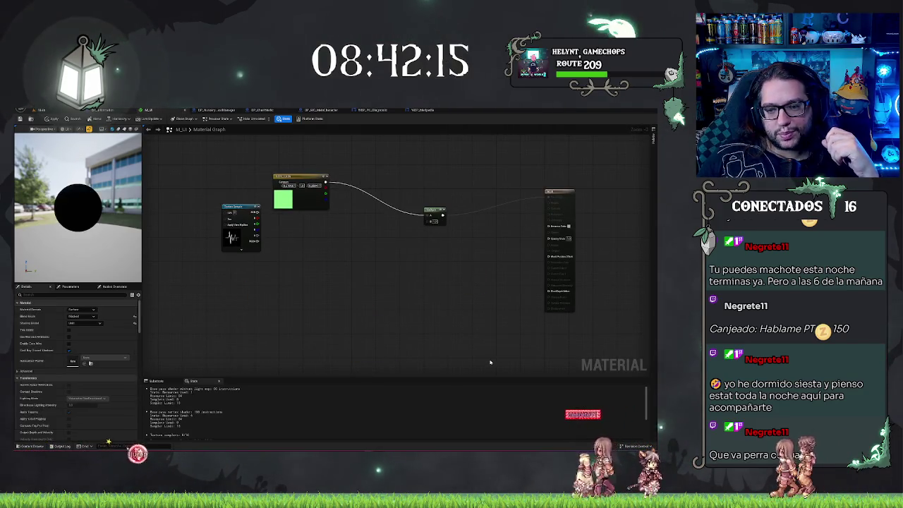
scroll(449, 240, down, 3)
drag(311, 243, 492, 343)
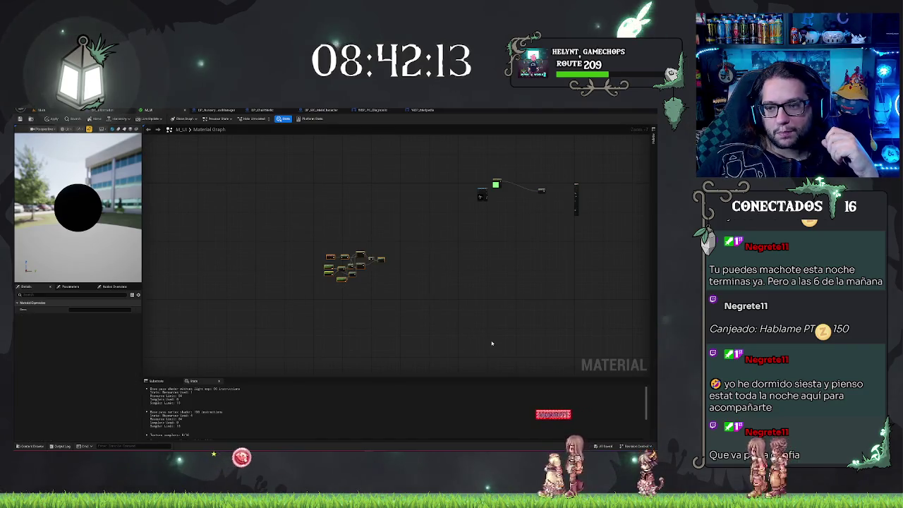
key(Delete)
key(Home)
Step: Wire the heartbeat Texture Sample output into the combining node
right_click(374, 264)
scroll(399, 236, up, 5)
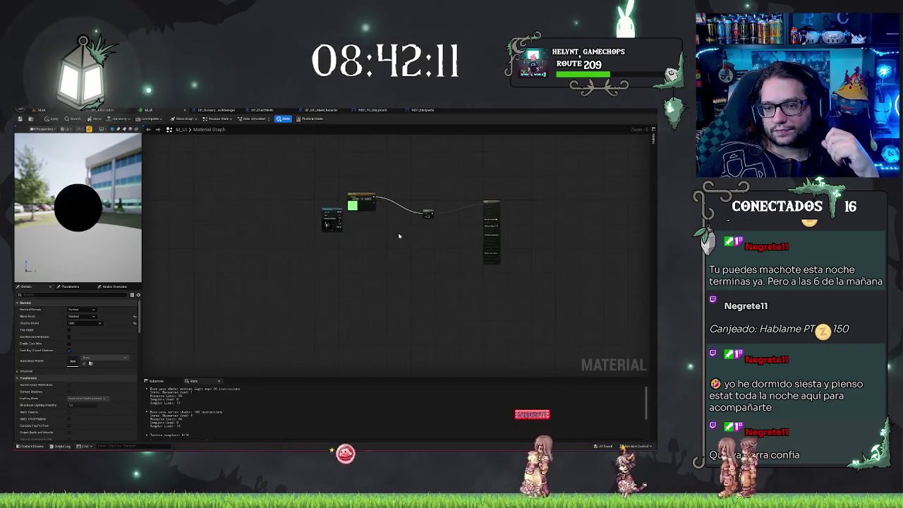
drag(260, 213, 427, 220)
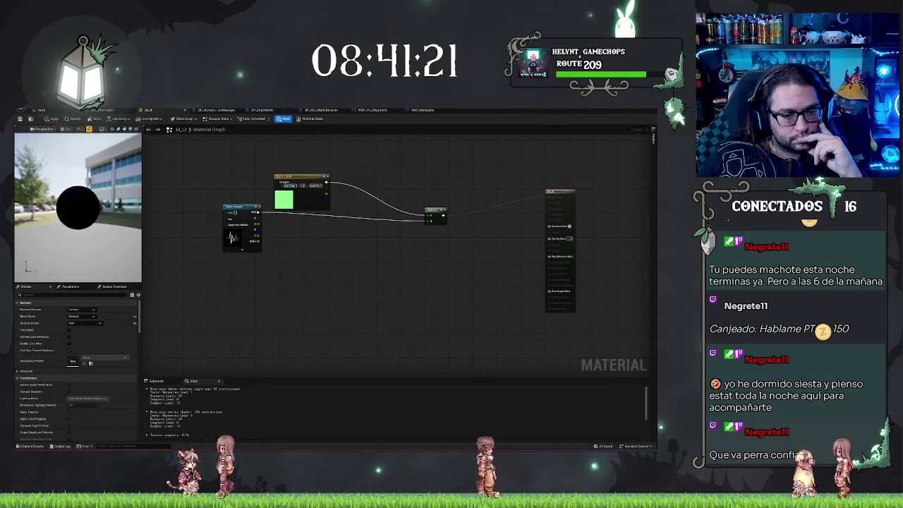
Step: Switch the material preview mesh to a cube
click(88, 127)
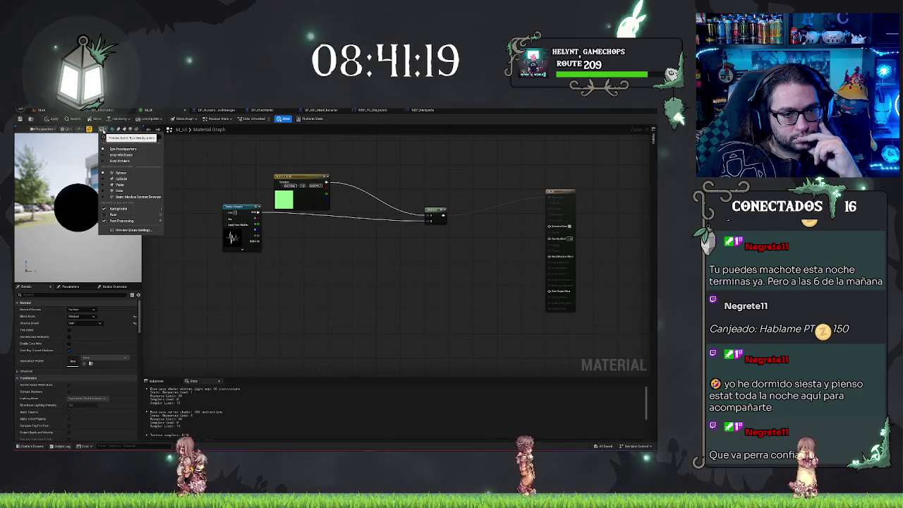
click(117, 192)
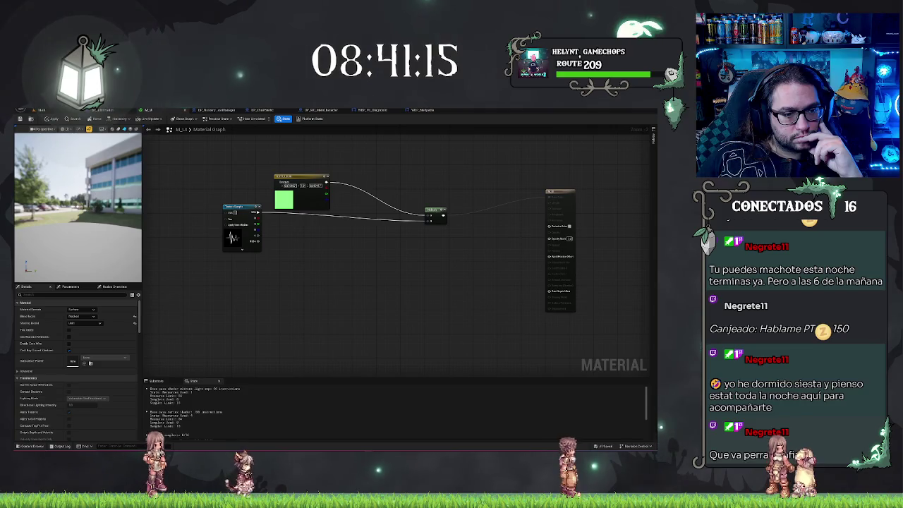
scroll(97, 201, down, 3)
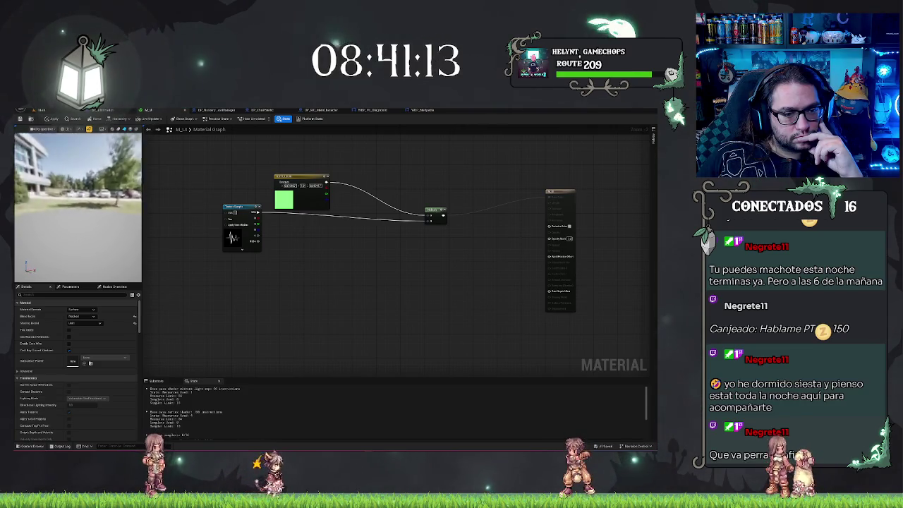
scroll(97, 200, down, 3)
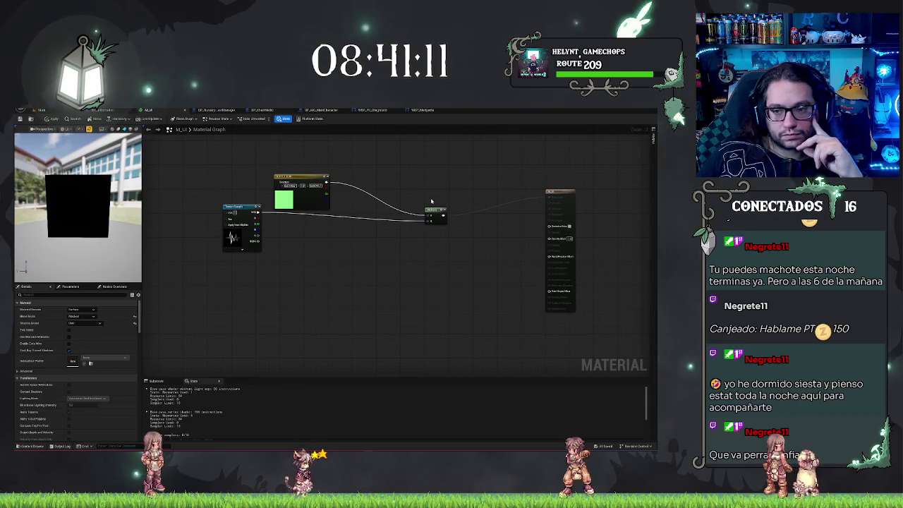
scroll(444, 234, up, 2)
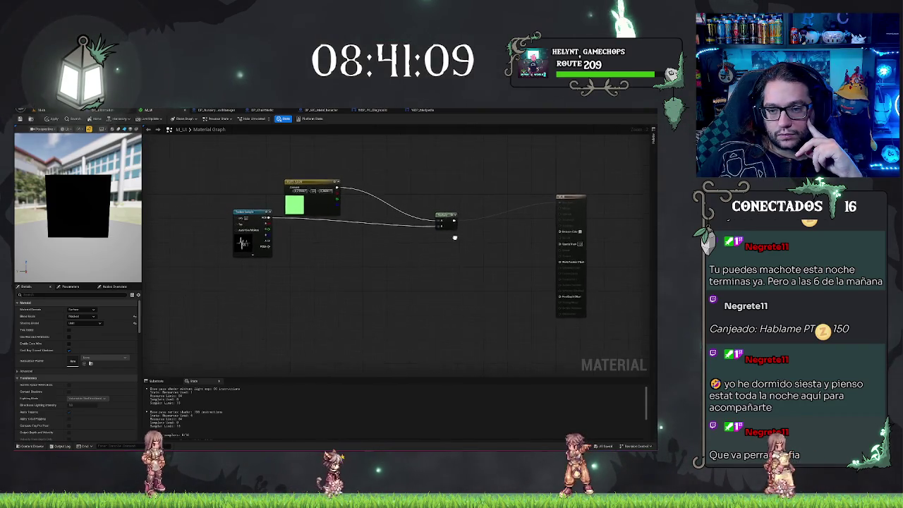
Step: Orbit the cube preview and select the Multiply node combining texture and green constant
right_click(325, 236)
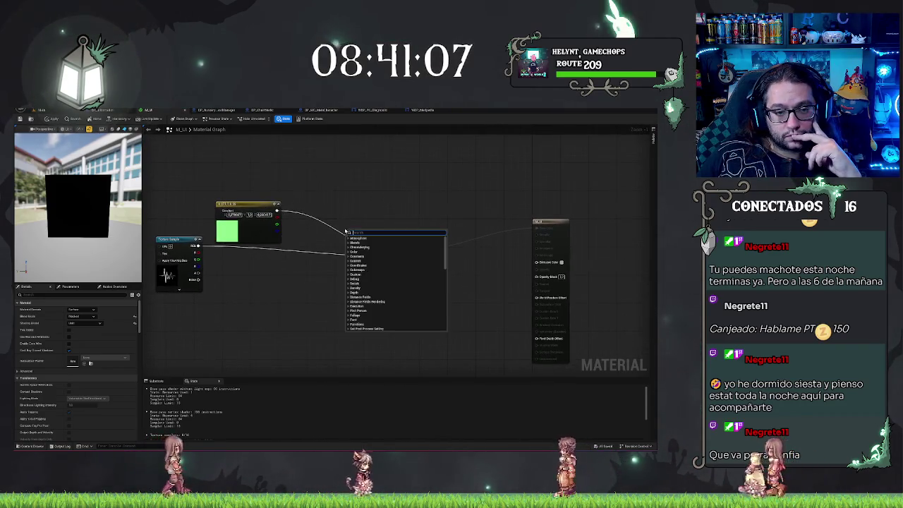
key(Escape)
drag(78, 204, 105, 206)
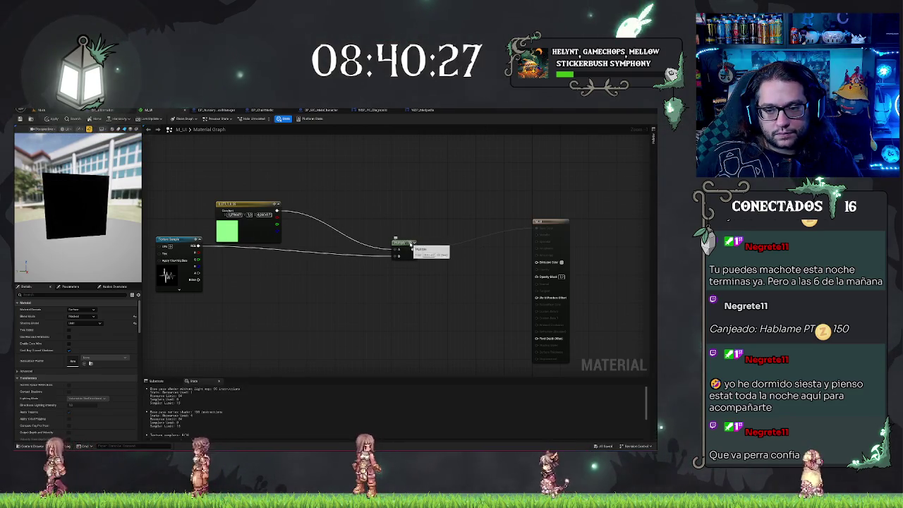
click(403, 245)
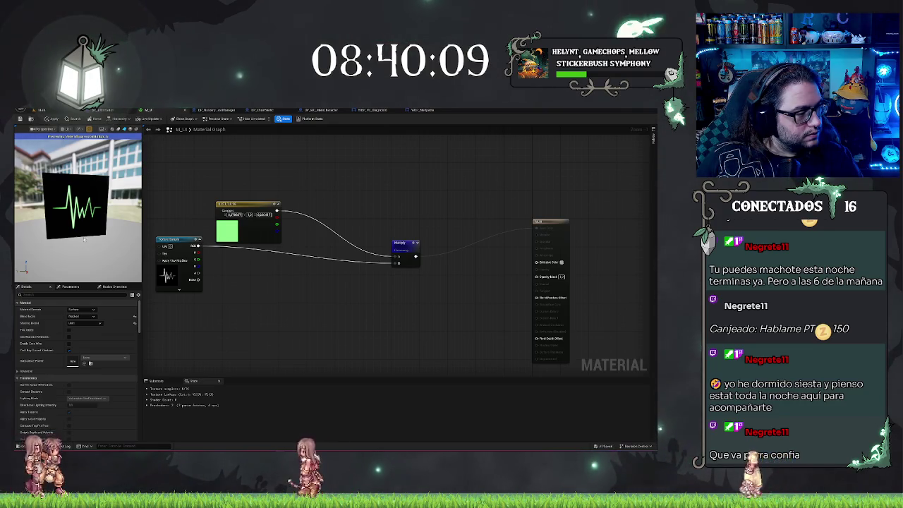
Step: Set Blend Mode to Translucent and wire the Multiply output into Emissive Color
click(94, 318)
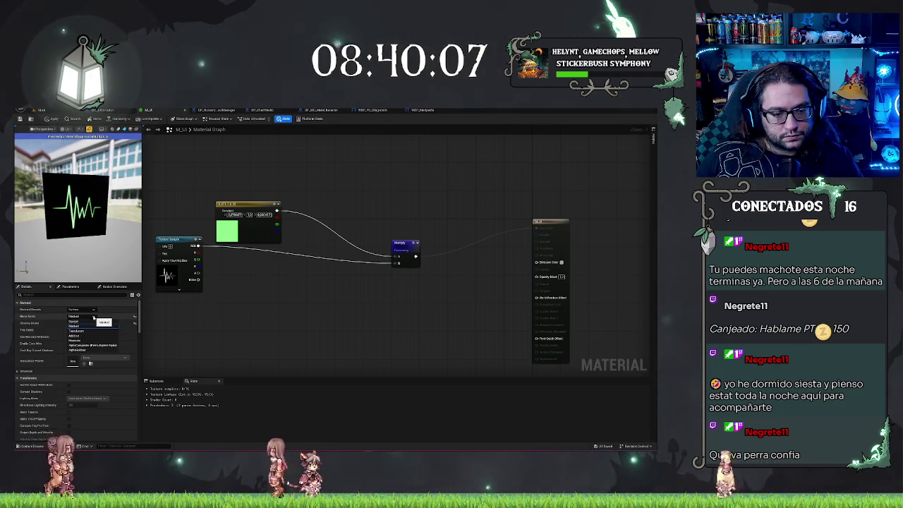
click(83, 327)
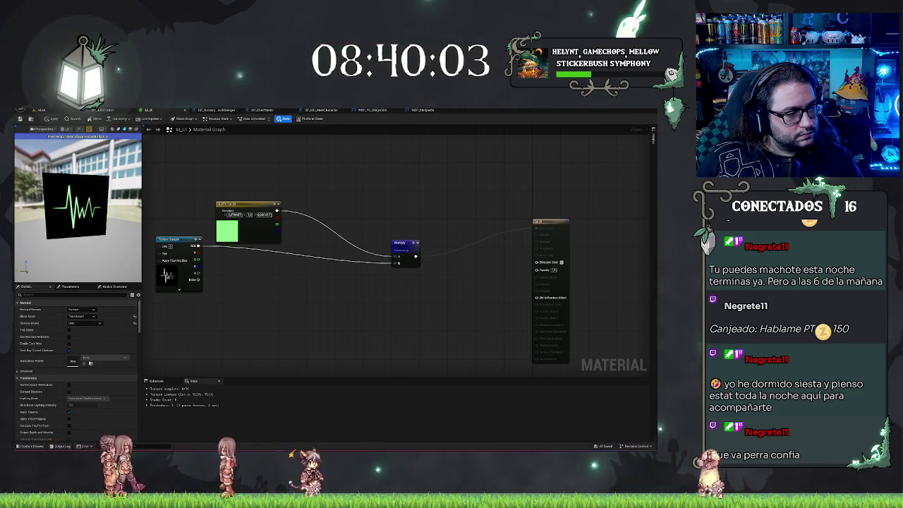
drag(416, 256, 536, 262)
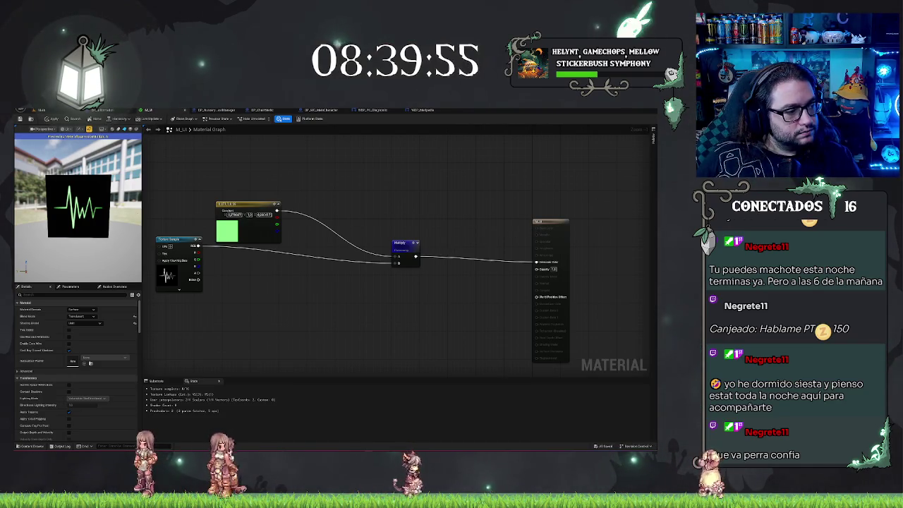
Step: Search the node list for 'tex', then cancel without adding a node
right_click(239, 317)
text(tex)
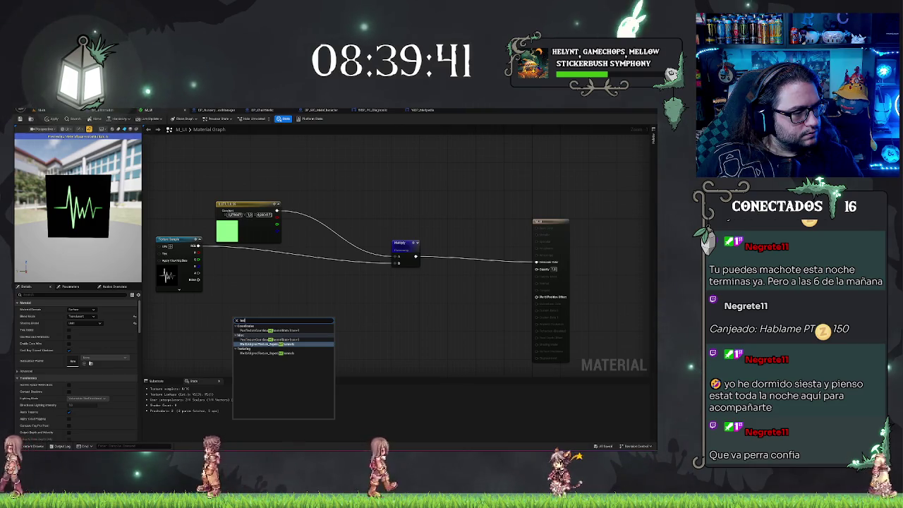
key(Escape)
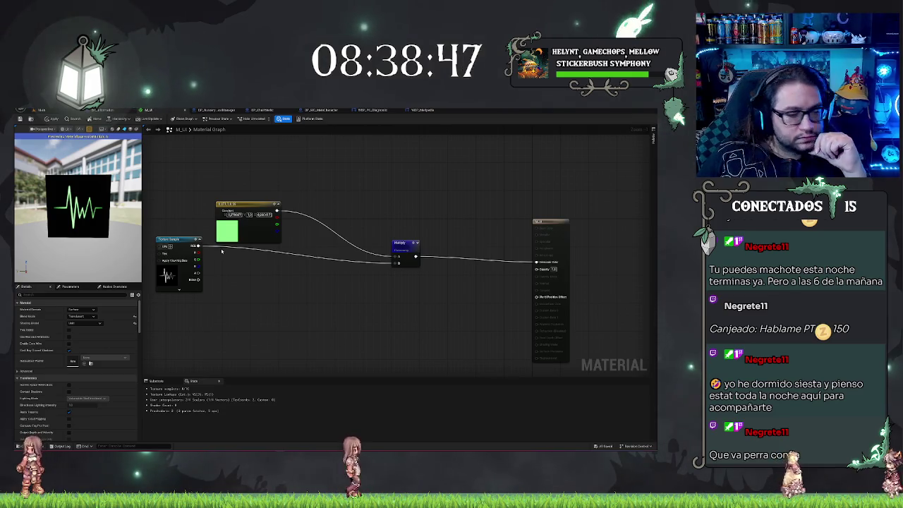
Step: Add a new Texture Sample node via the 'tex' search and move it left
right_click(247, 311)
text(tex)
key(Return)
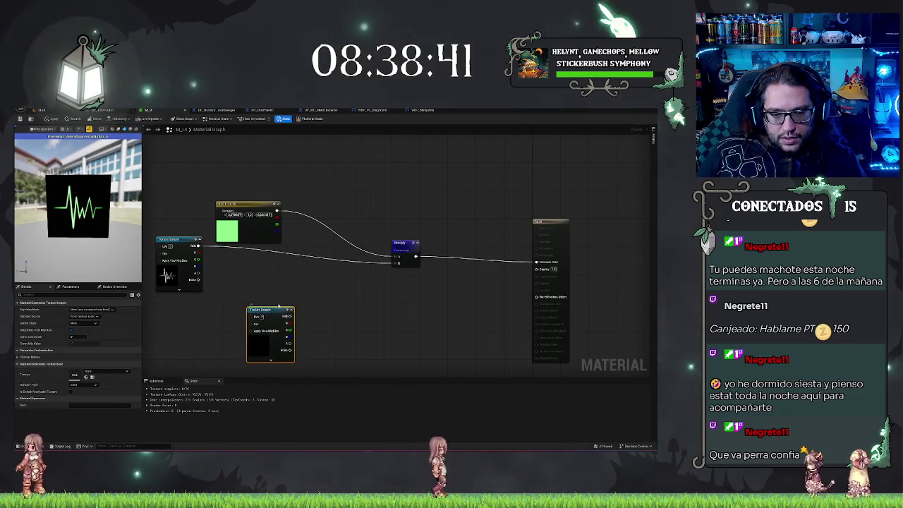
drag(274, 311, 217, 307)
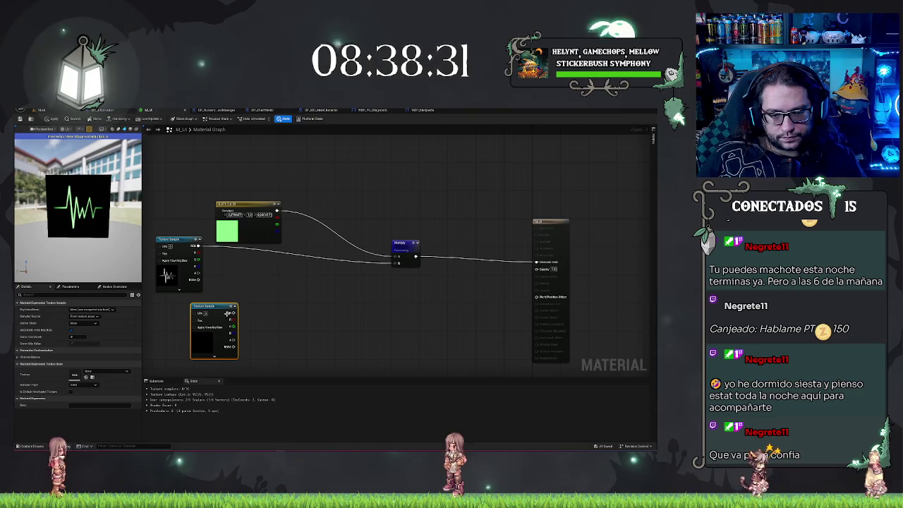
Step: Assign a dist texture to the new Texture Sample from the texture picker
click(99, 371)
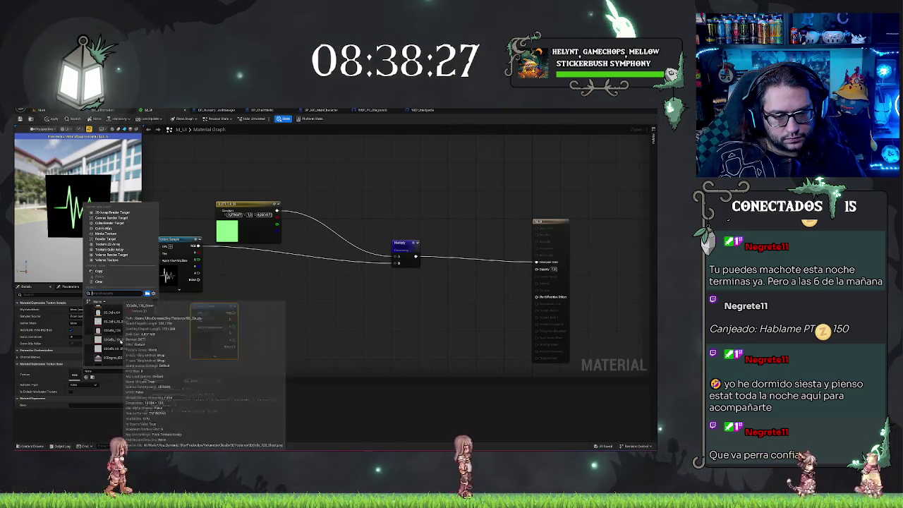
scroll(121, 343, down, 2)
scroll(122, 342, down, 2)
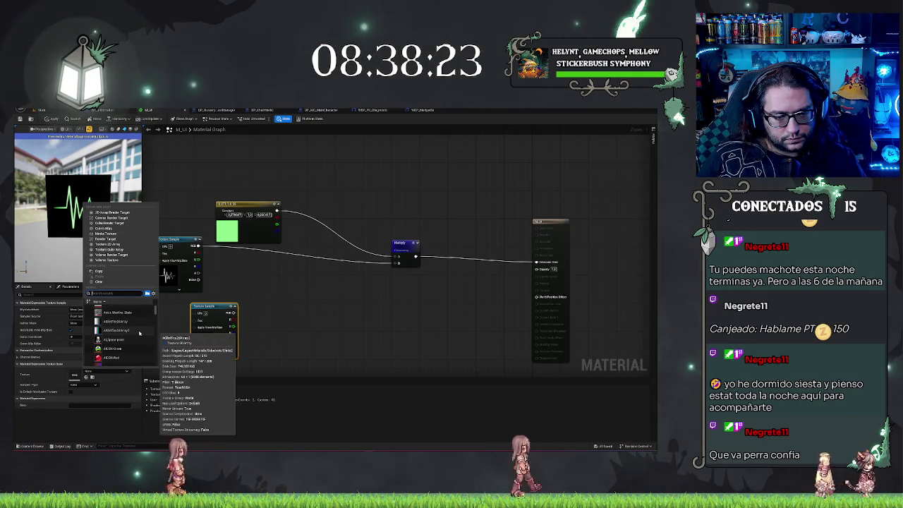
scroll(134, 332, down, 3)
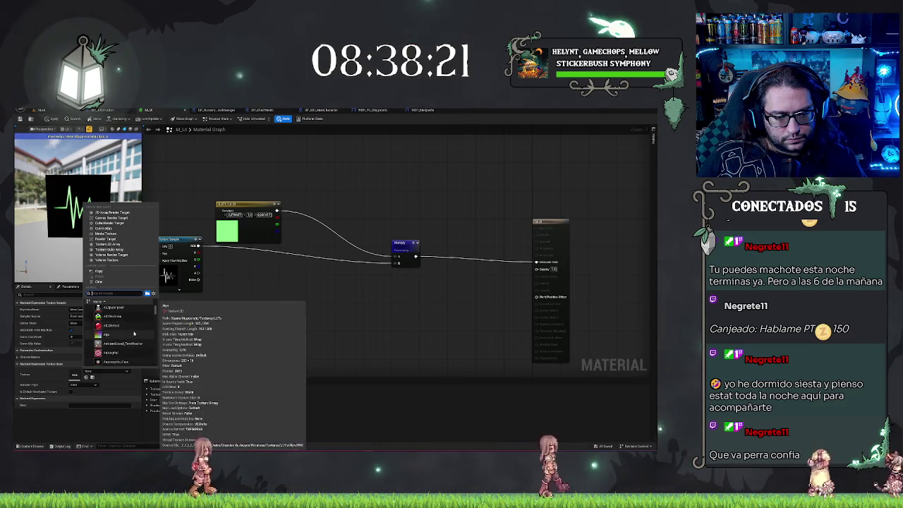
scroll(134, 333, down, 1)
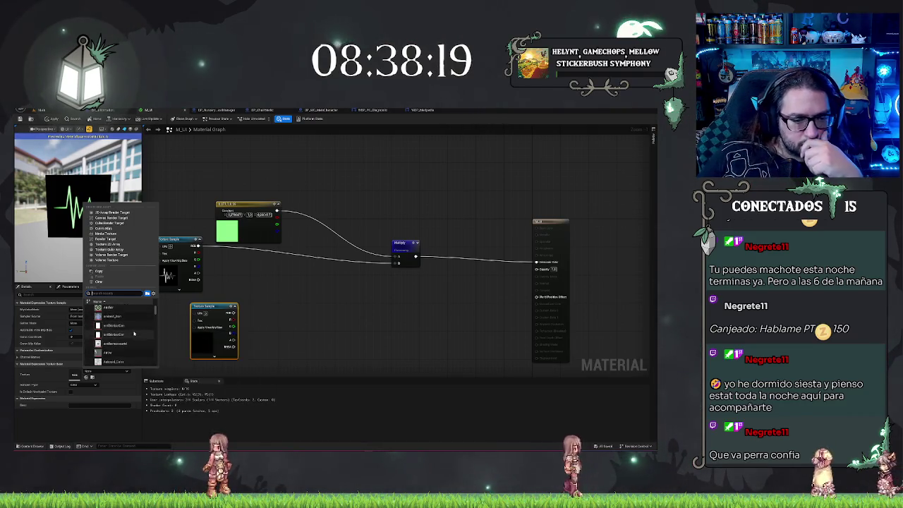
scroll(139, 339, down, 1)
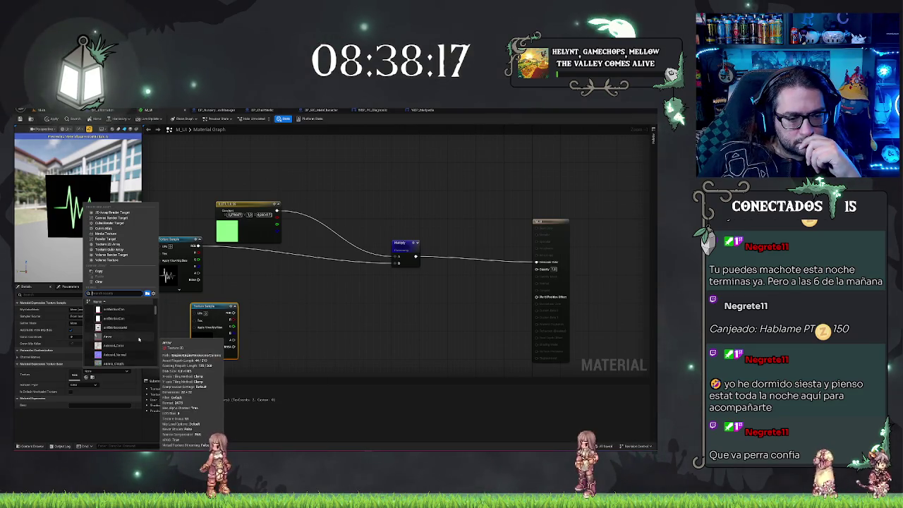
scroll(139, 340, up, 1)
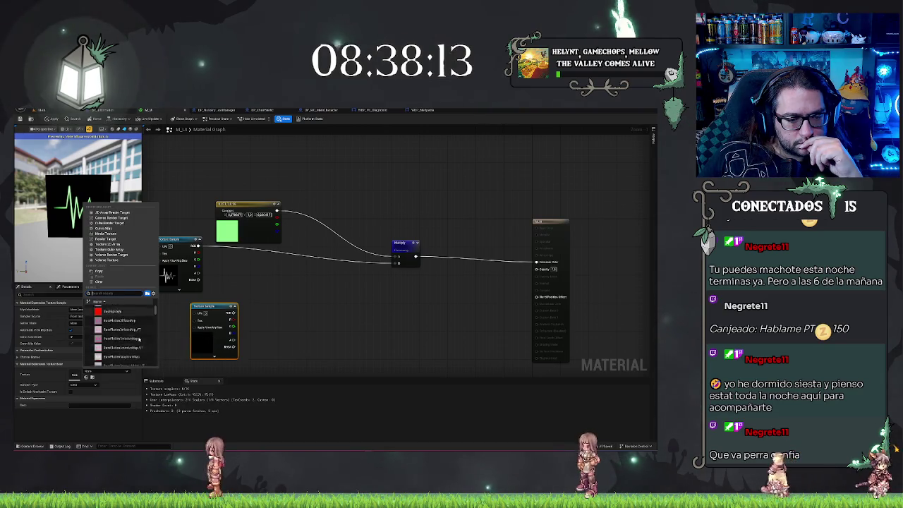
scroll(139, 339, down, 4)
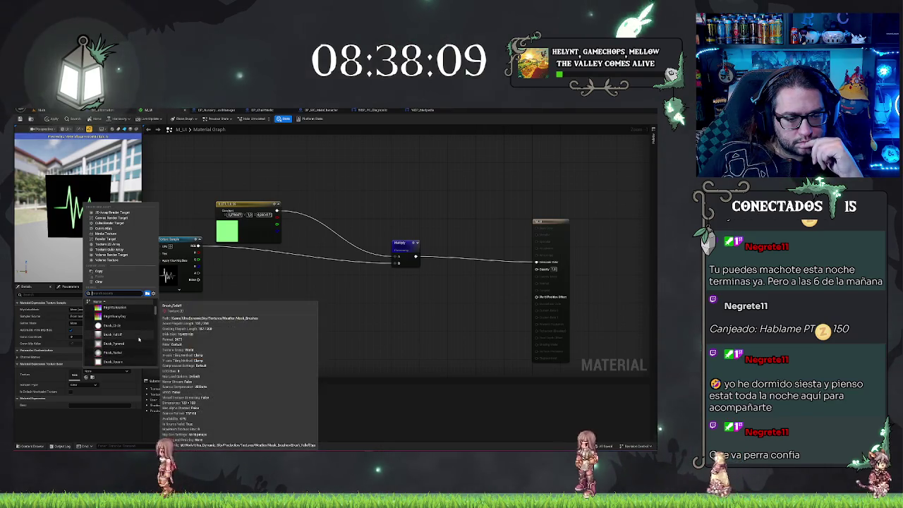
scroll(139, 339, down, 2)
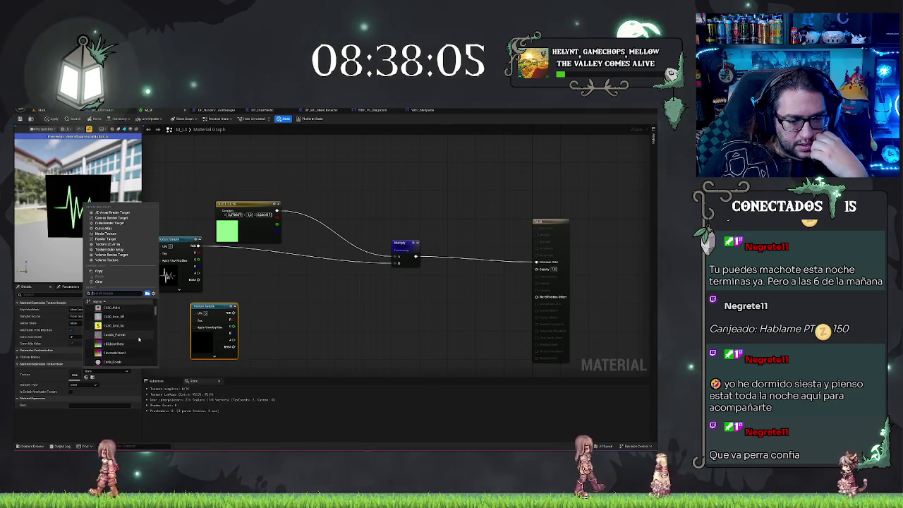
scroll(139, 339, down, 4)
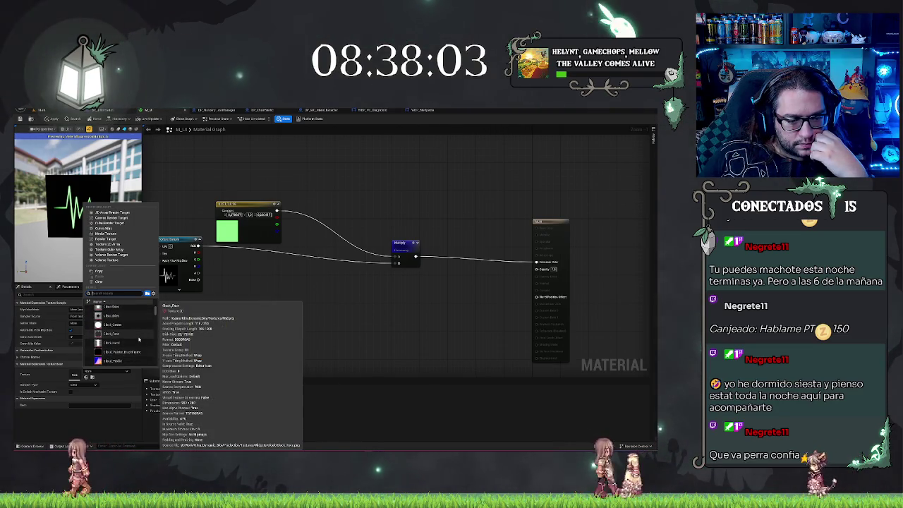
scroll(139, 340, down, 3)
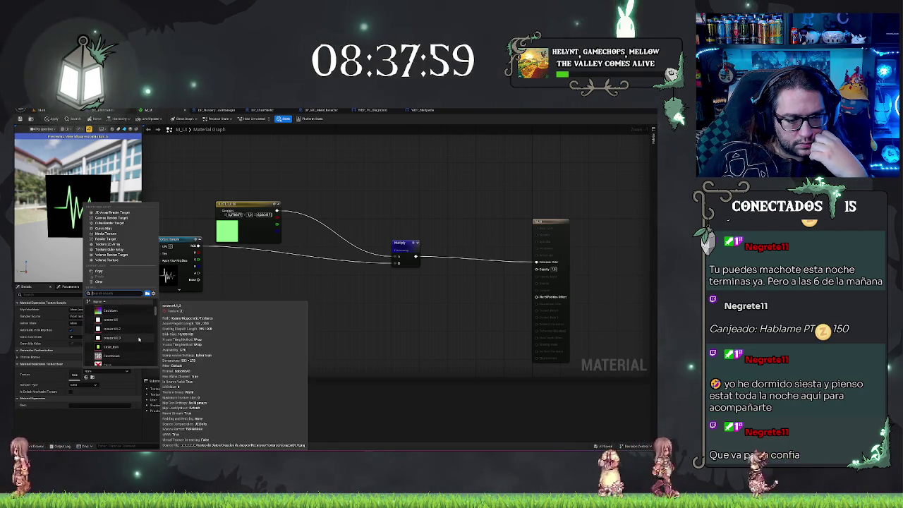
scroll(139, 339, down, 3)
scroll(139, 340, down, 3)
scroll(139, 339, down, 5)
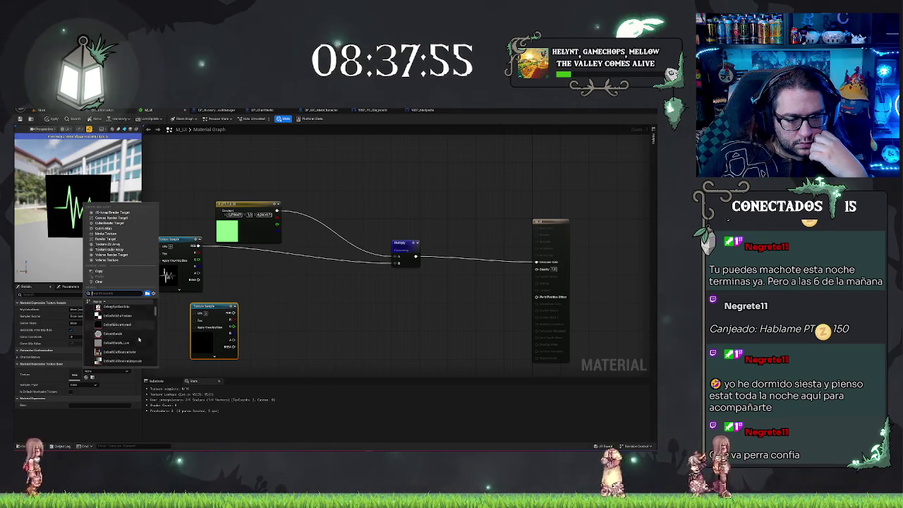
scroll(139, 339, up, 1)
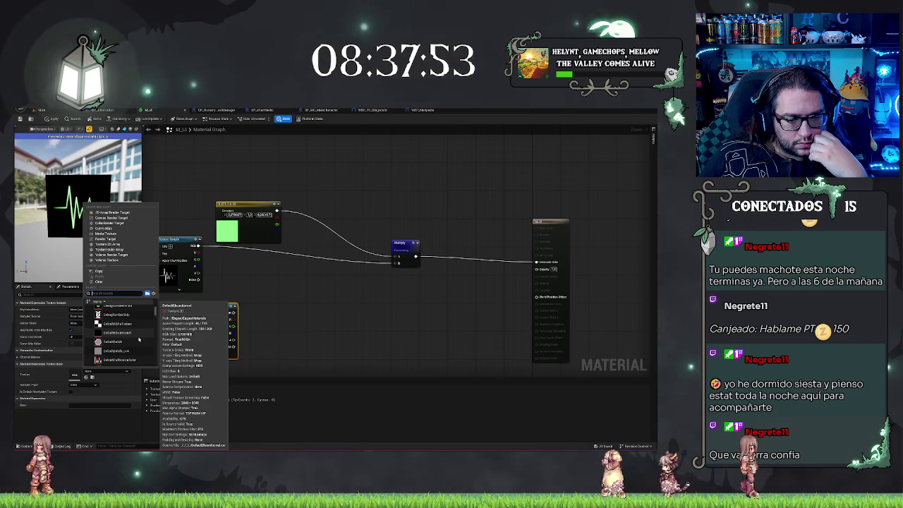
scroll(139, 339, down, 3)
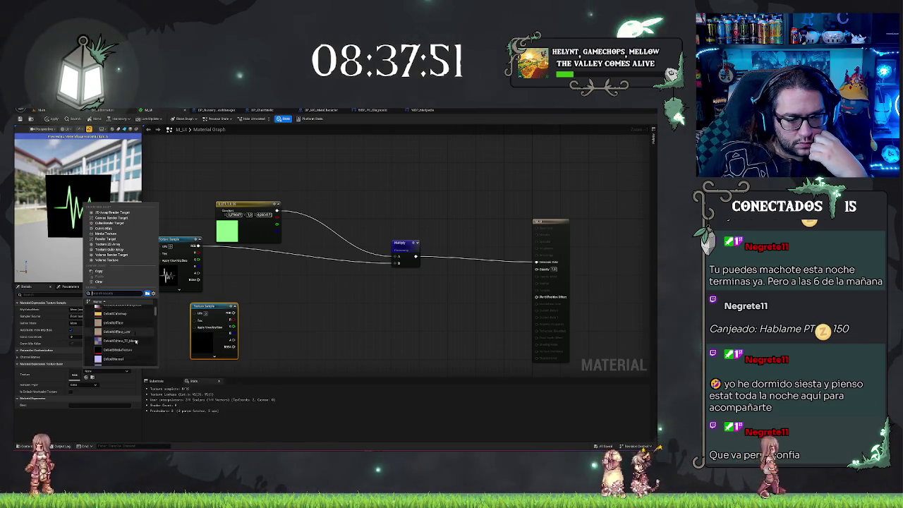
scroll(136, 341, down, 3)
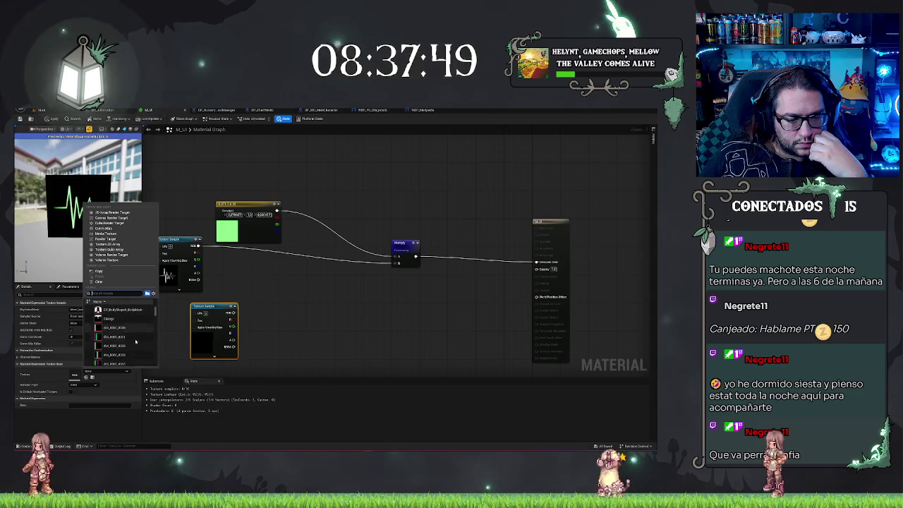
click(115, 329)
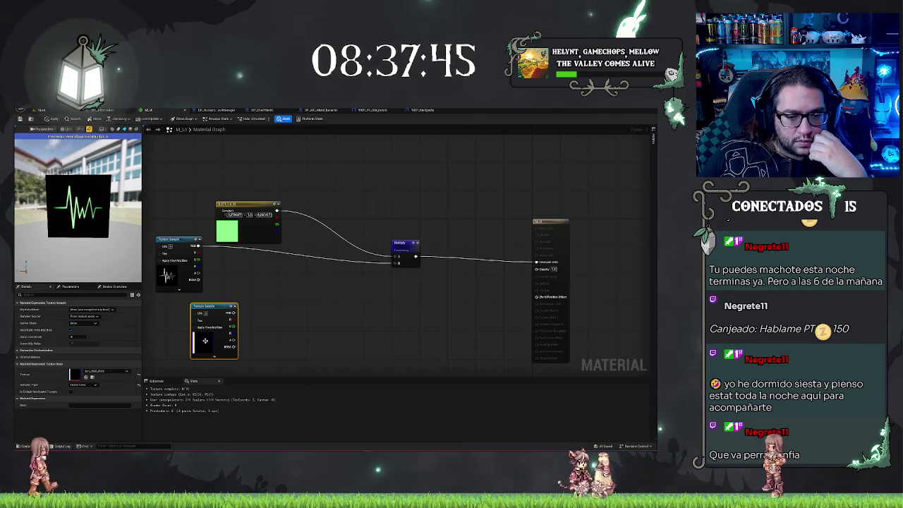
Step: Try a different dist texture on the lower Texture Sample node
click(110, 371)
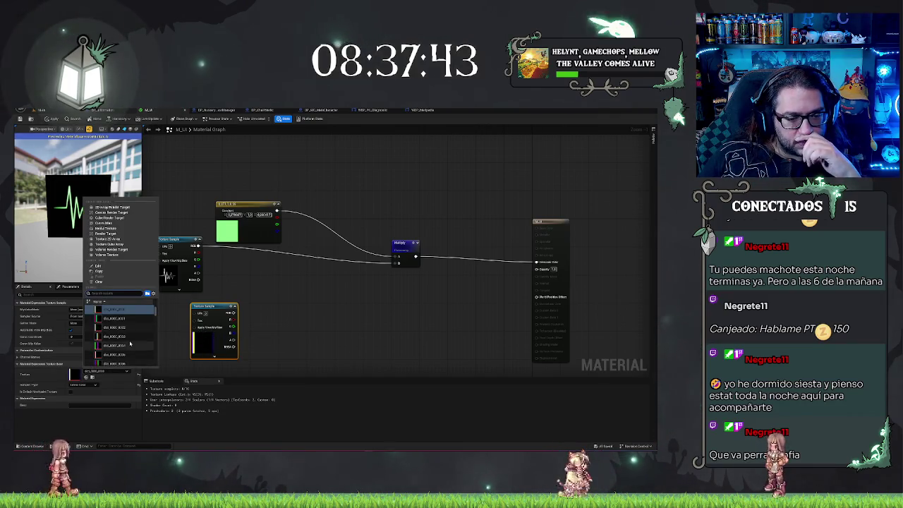
scroll(129, 343, down, 2)
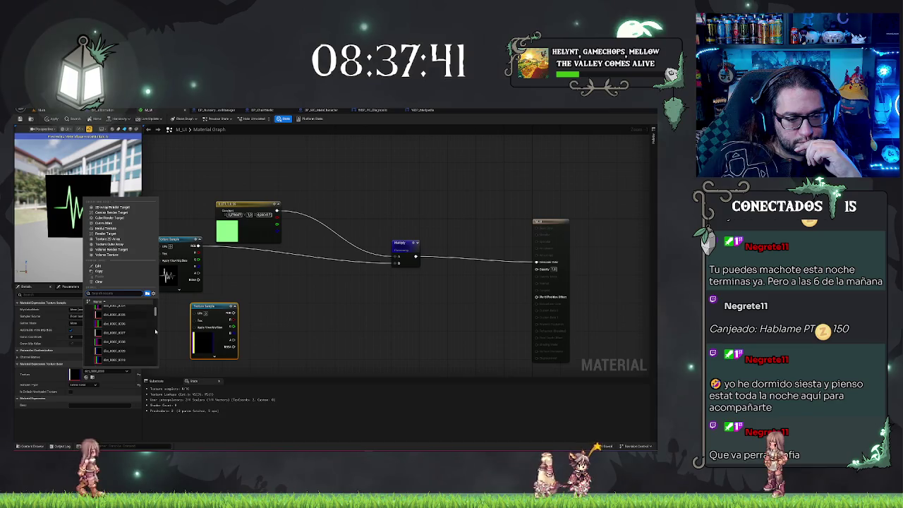
scroll(154, 331, down, 3)
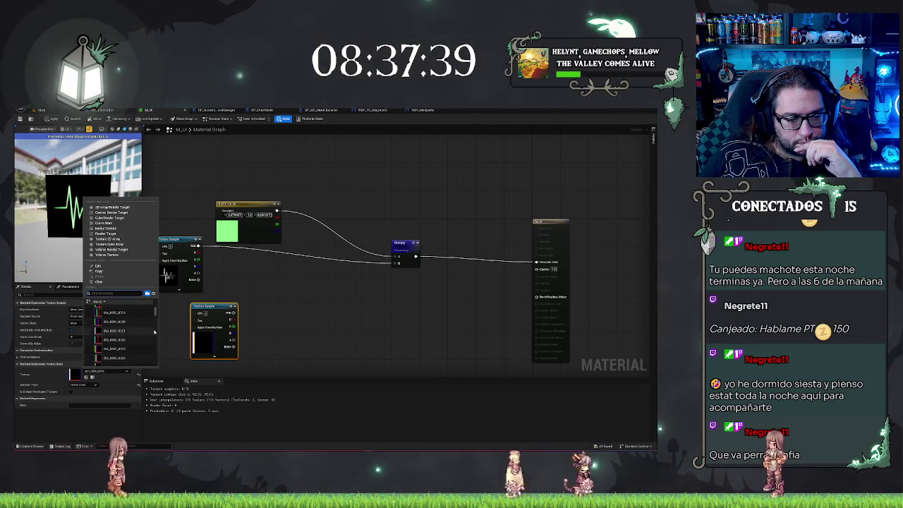
scroll(154, 331, down, 2)
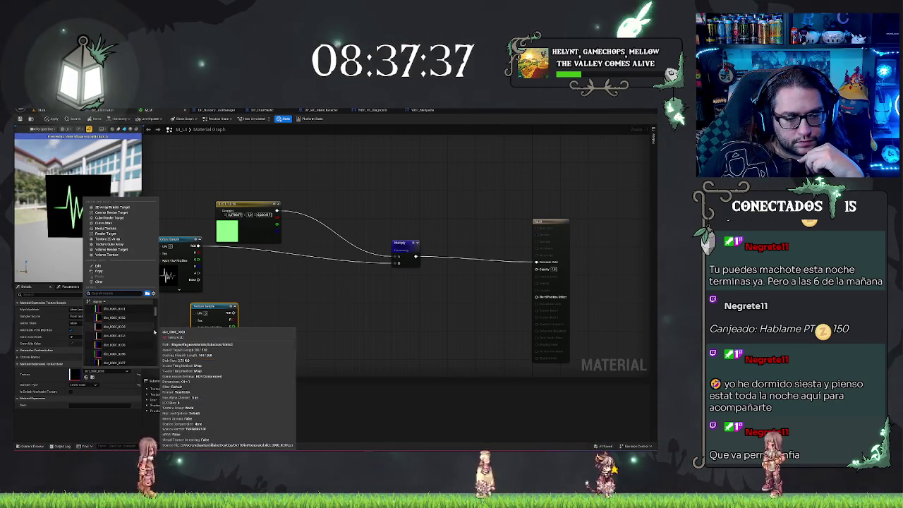
scroll(121, 329, down, 5)
click(118, 331)
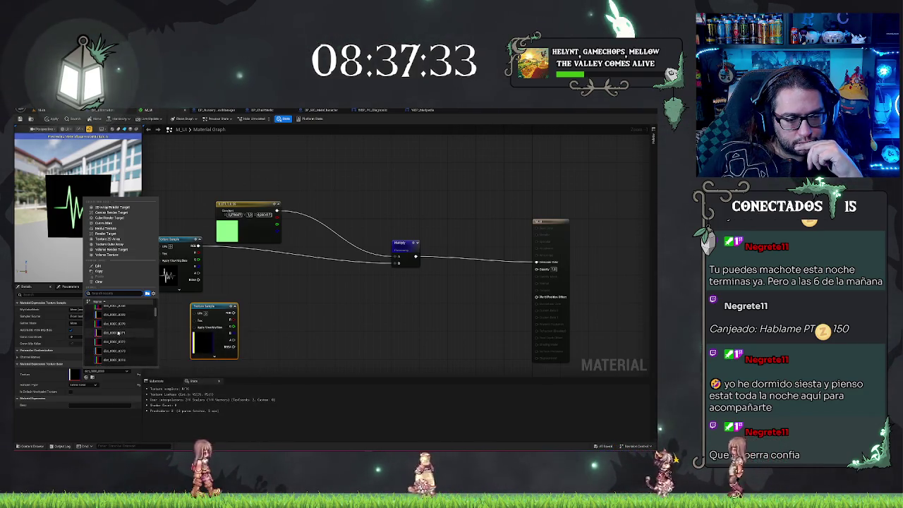
Step: Assign the black-to-white gradient texture to the lower Texture Sample node
scroll(118, 332, down, 3)
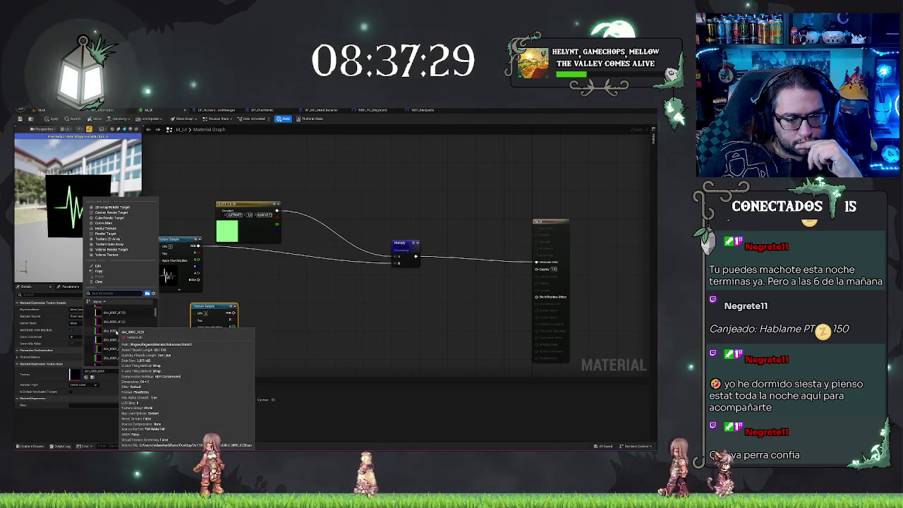
scroll(113, 319, down, 10)
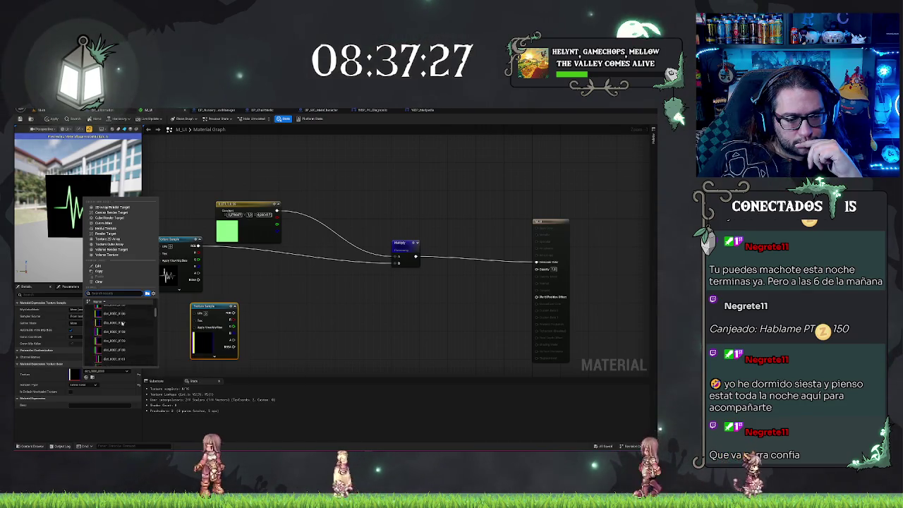
scroll(122, 321, down, 8)
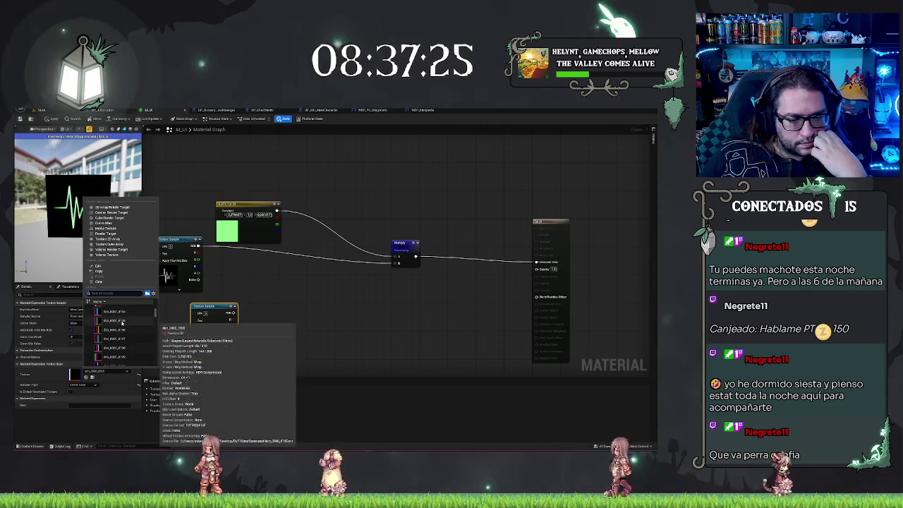
scroll(122, 321, down, 5)
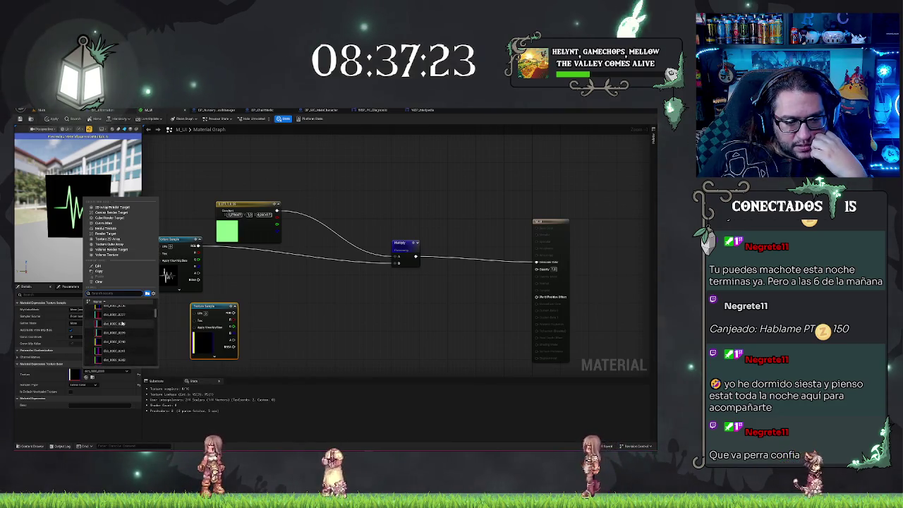
scroll(122, 323, down, 10)
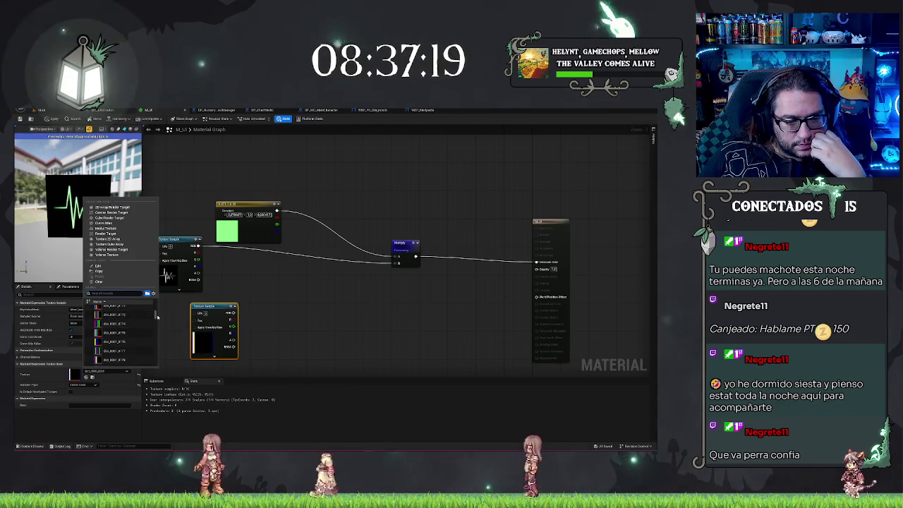
drag(155, 313, 156, 326)
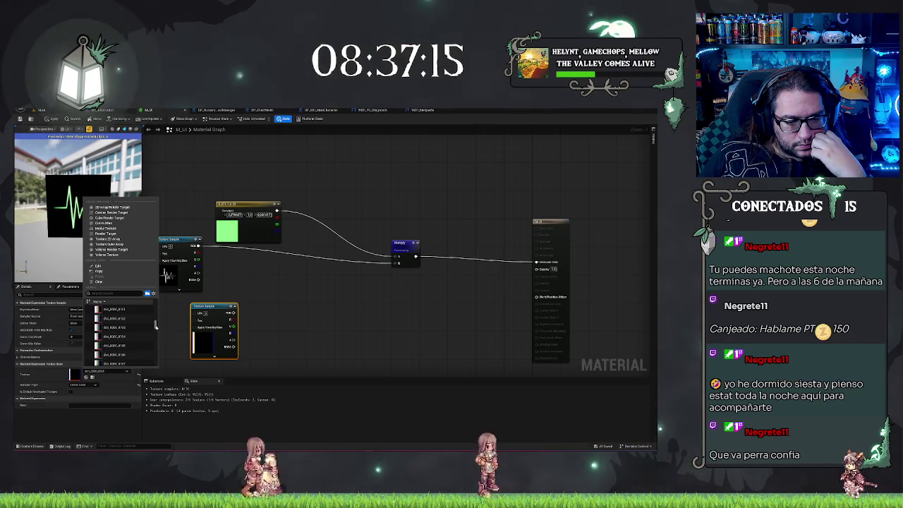
scroll(118, 342, up, 4)
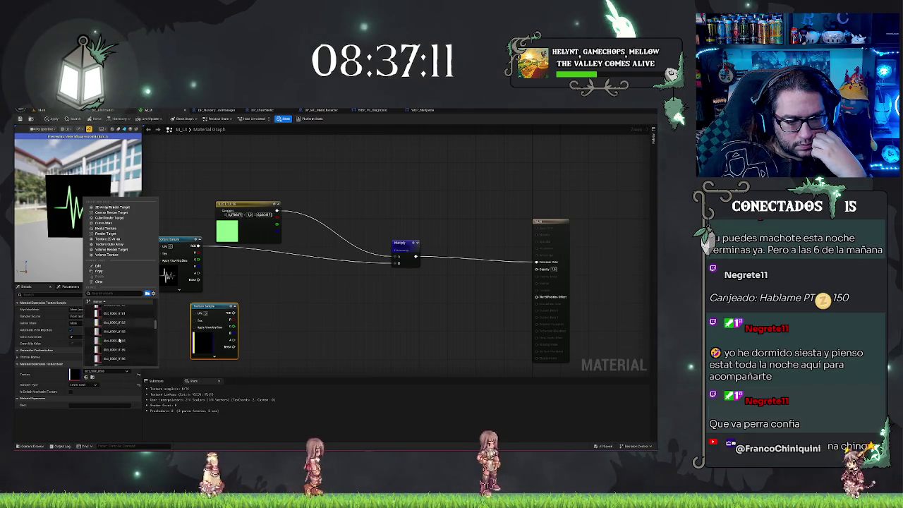
scroll(118, 339, down, 5)
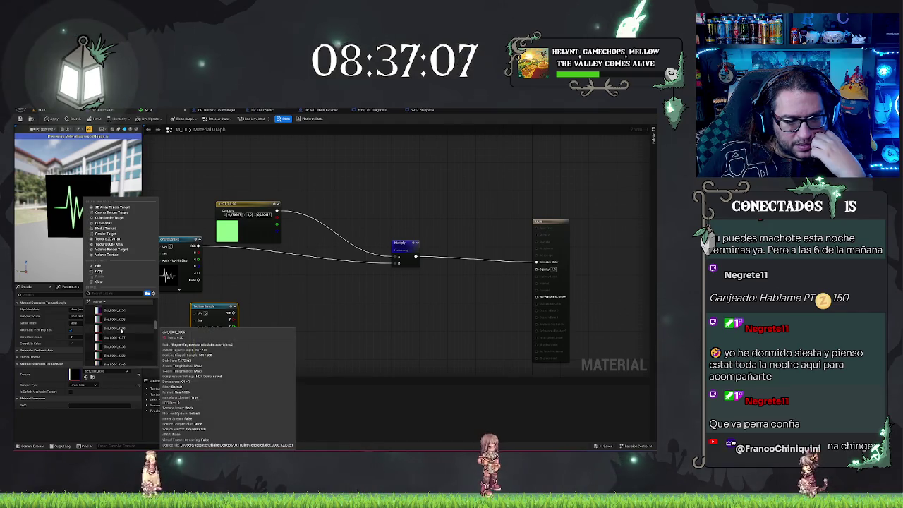
scroll(121, 330, down, 5)
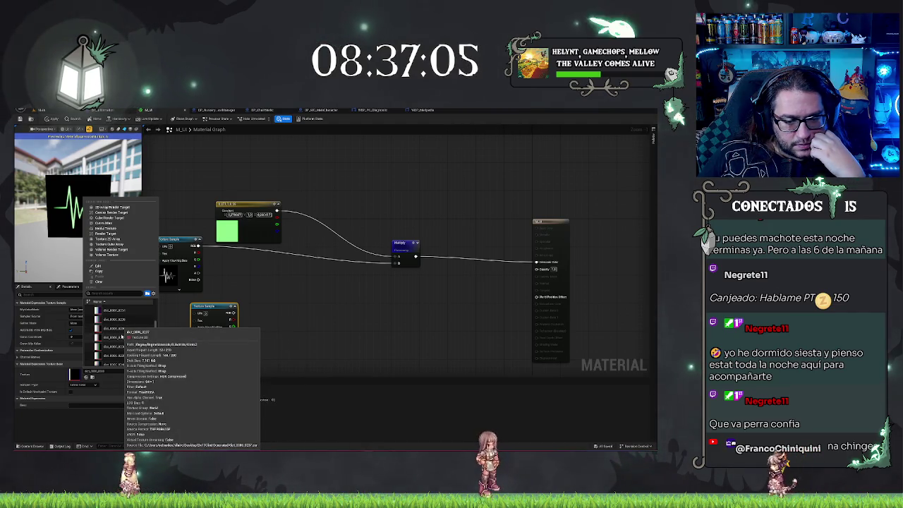
scroll(122, 337, down, 5)
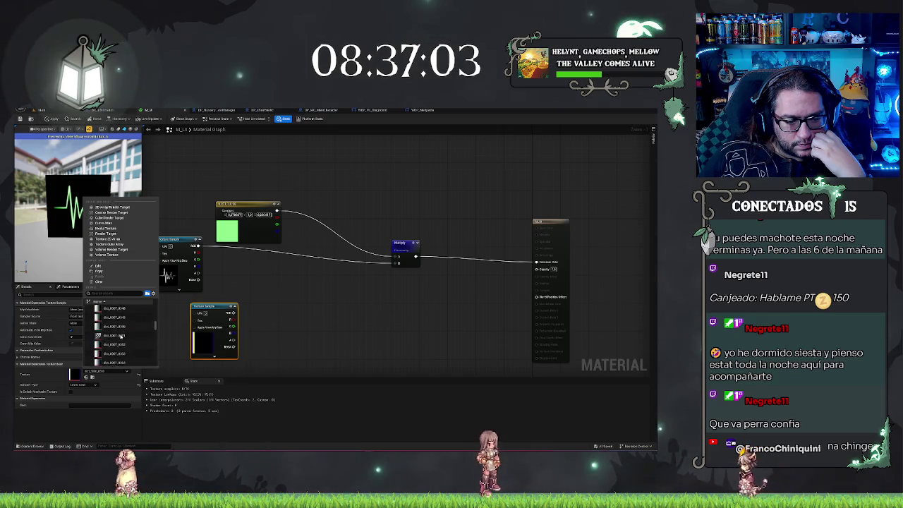
scroll(152, 323, down, 2)
scroll(117, 314, down, 2)
scroll(119, 319, down, 3)
drag(155, 328, 155, 330)
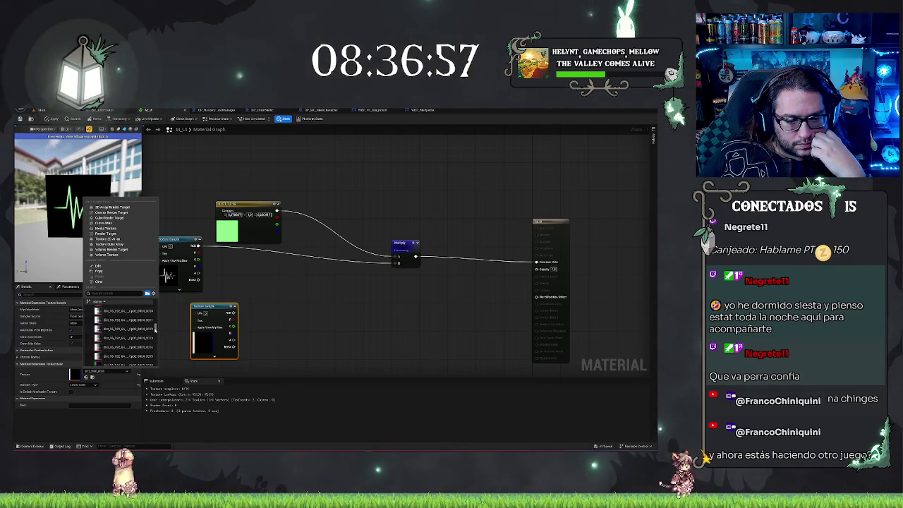
scroll(111, 339, down, 1)
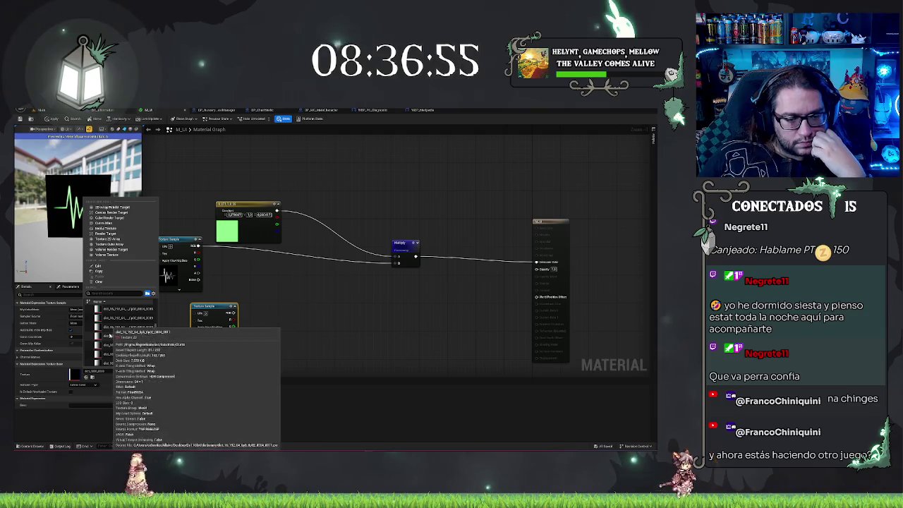
click(112, 361)
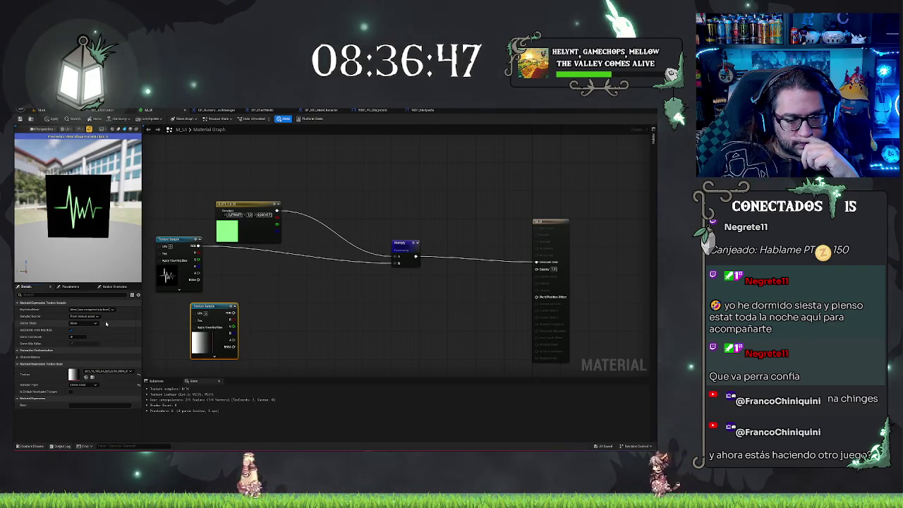
click(284, 314)
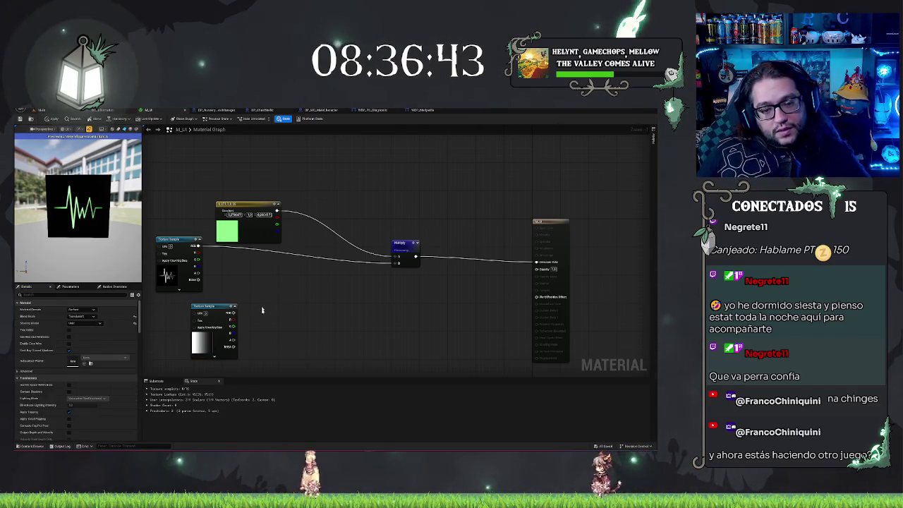
Step: Swap the lower Texture Sample to a different gradient texture
click(201, 344)
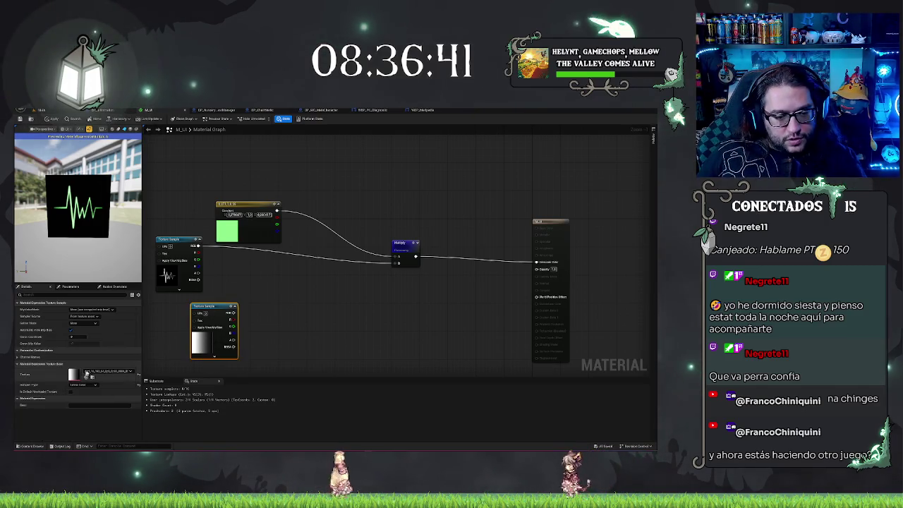
click(105, 371)
scroll(126, 330, down, 3)
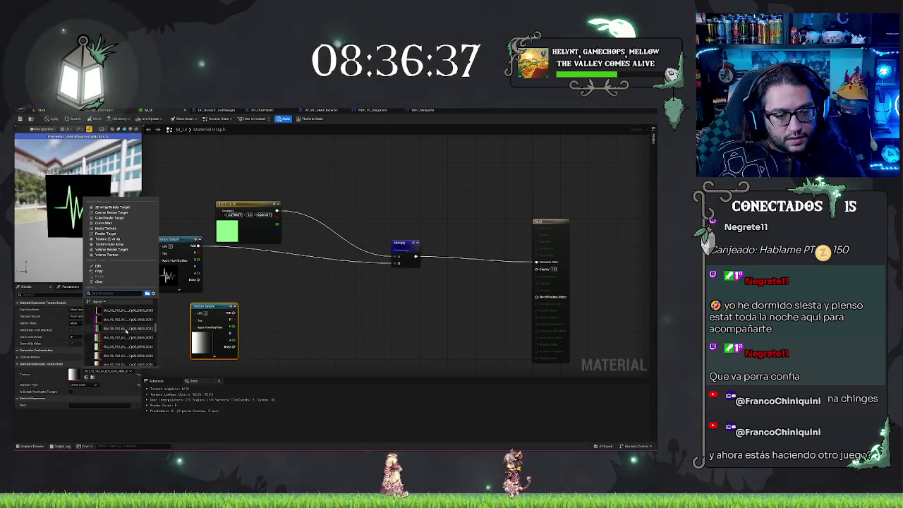
click(114, 344)
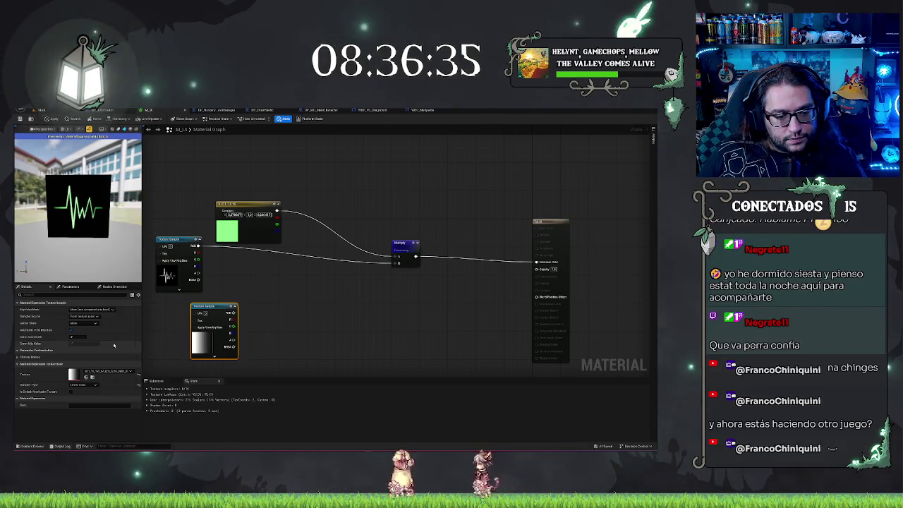
Step: Browse the texture list again and close it without changing the gradient texture
click(106, 370)
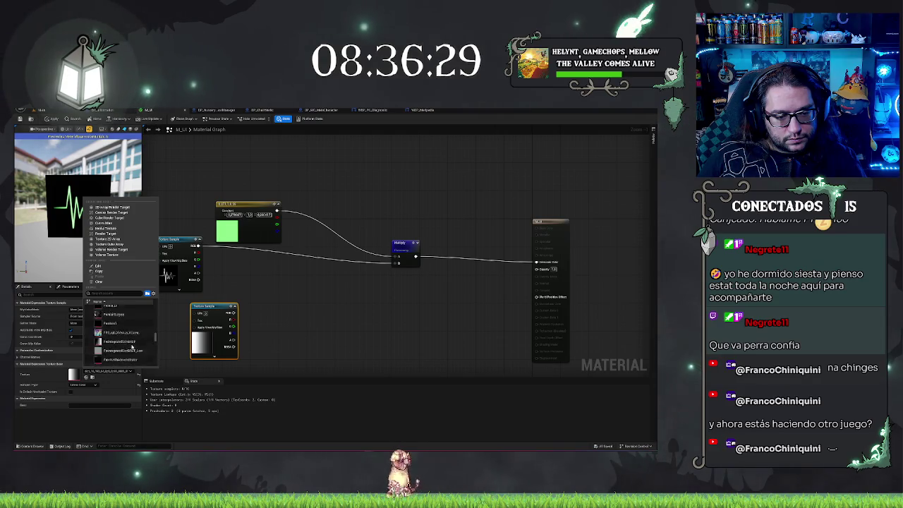
scroll(132, 346, down, 2)
scroll(131, 347, down, 2)
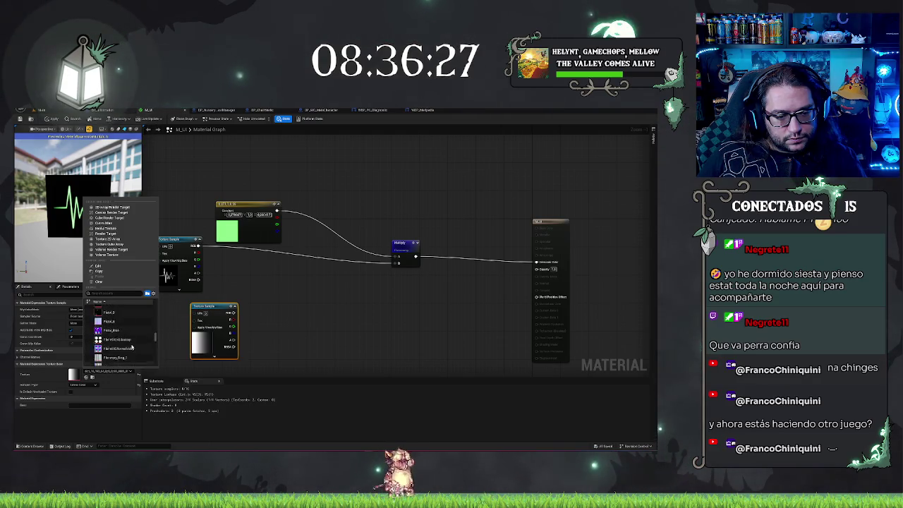
scroll(131, 346, down, 5)
scroll(130, 345, down, 3)
scroll(127, 342, up, 5)
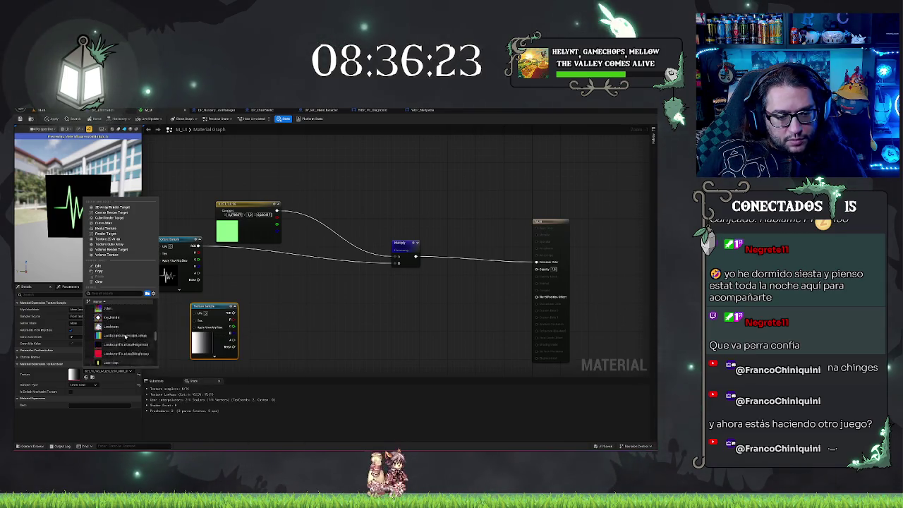
scroll(125, 336, up, 8)
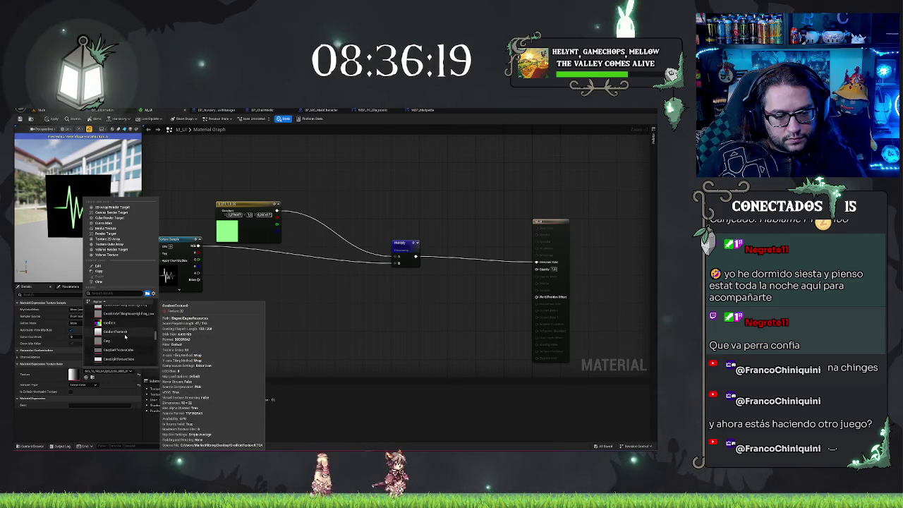
scroll(125, 337, up, 5)
mouse_move(124, 338)
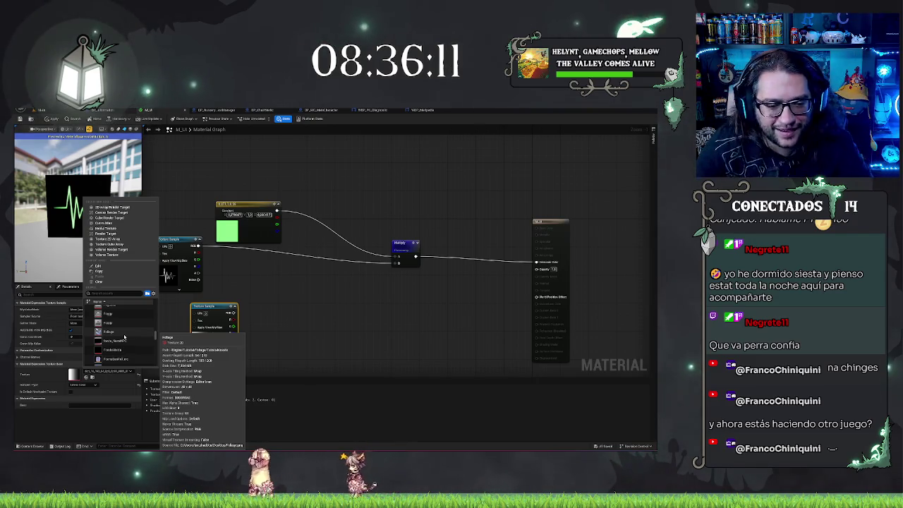
scroll(120, 337, up, 2)
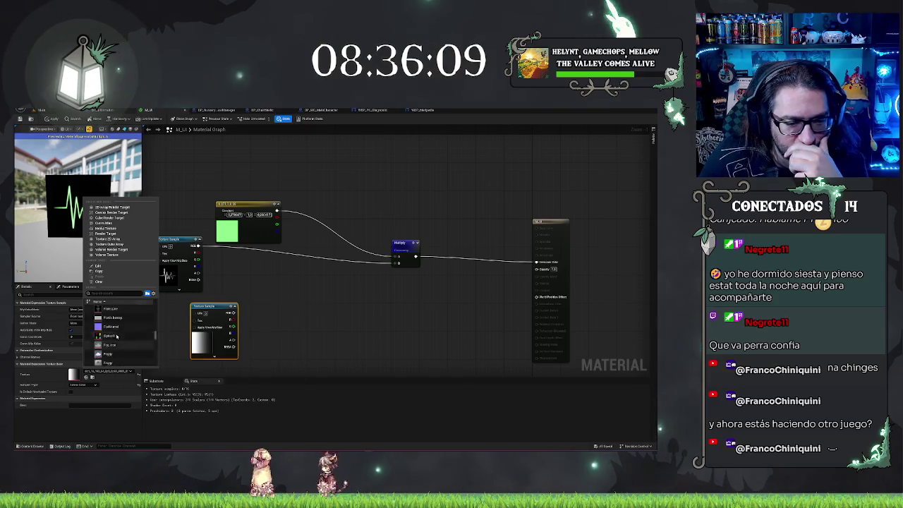
scroll(116, 333, up, 5)
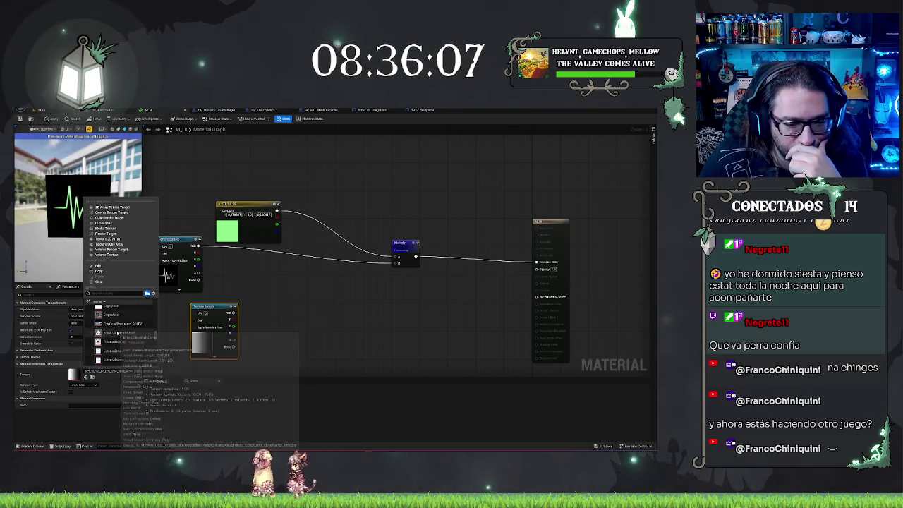
scroll(118, 333, down, 5)
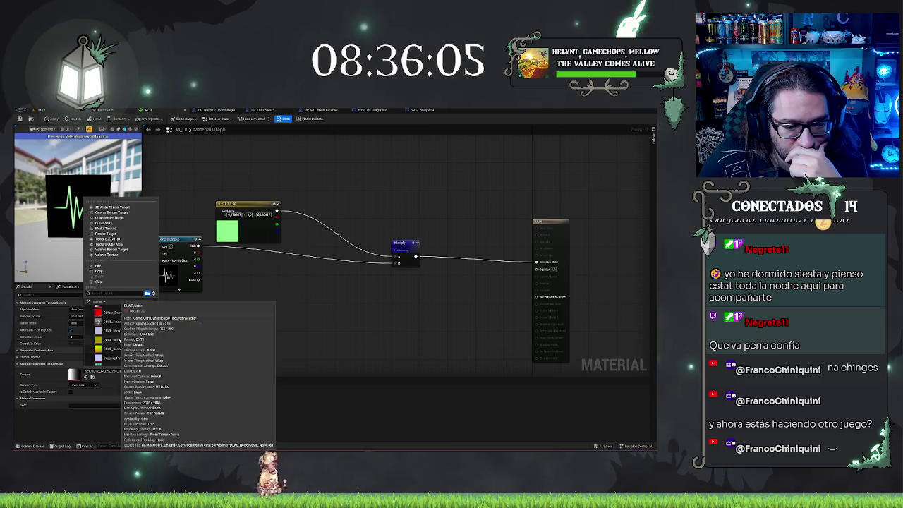
scroll(118, 339, down, 8)
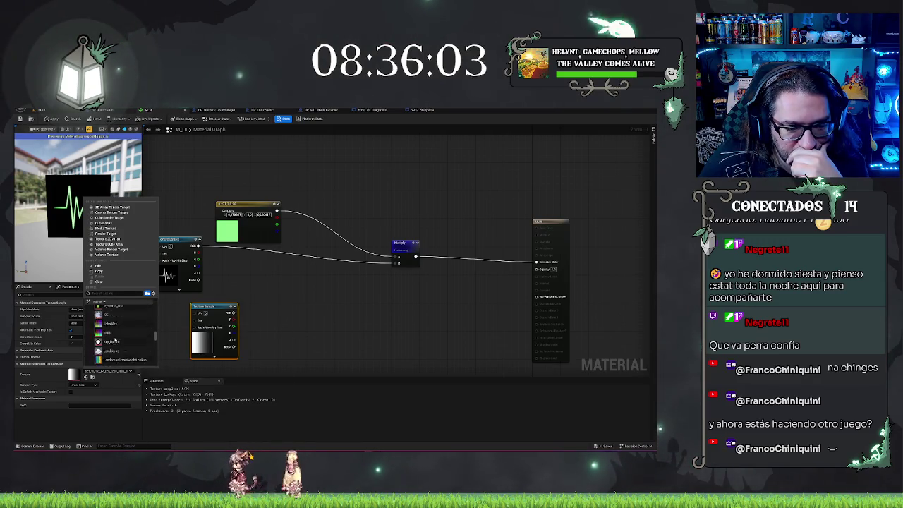
scroll(113, 339, up, 5)
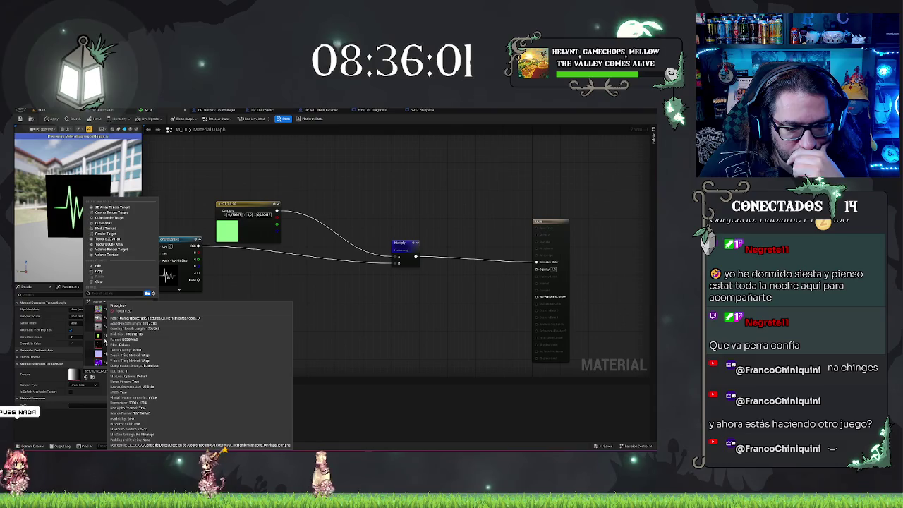
scroll(113, 331, down, 3)
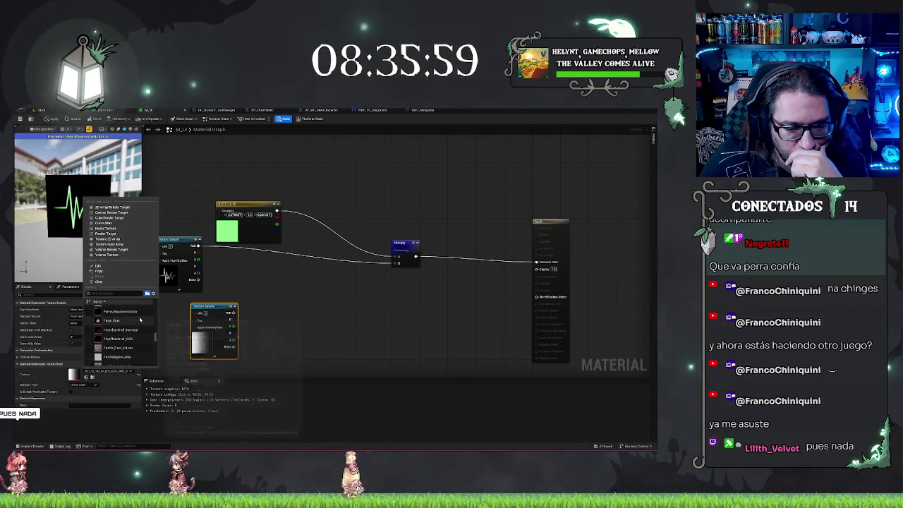
scroll(140, 320, down, 10)
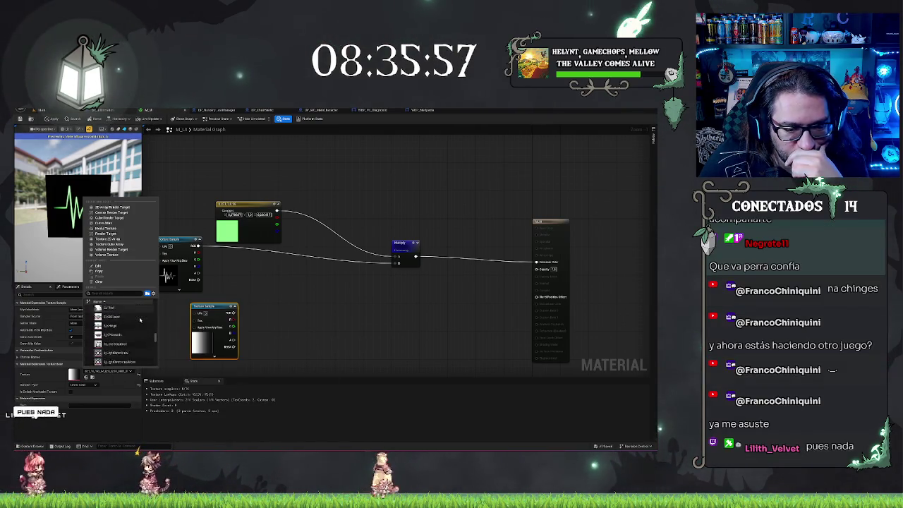
scroll(139, 320, down, 5)
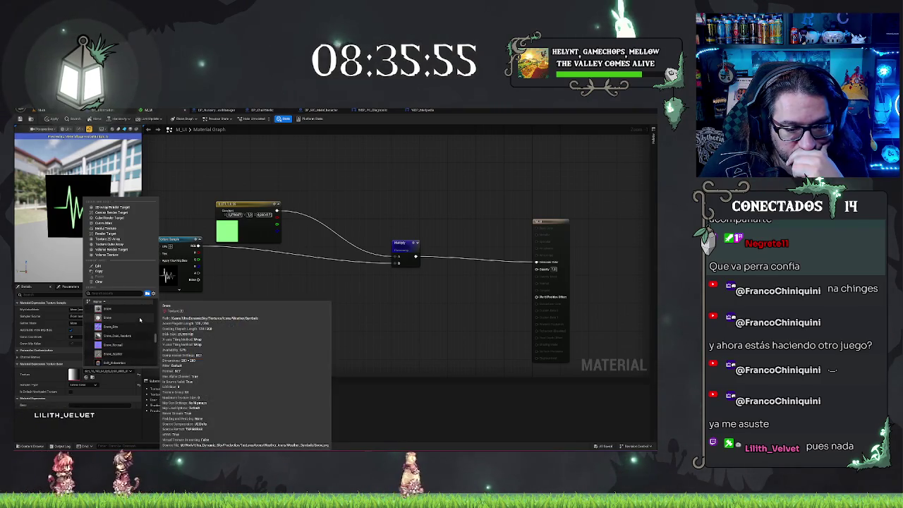
scroll(139, 319, down, 5)
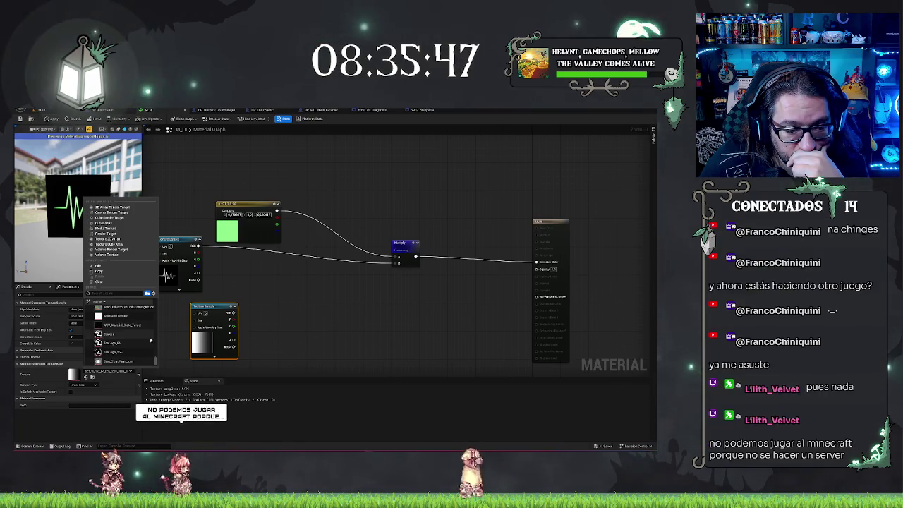
scroll(111, 341, up, 3)
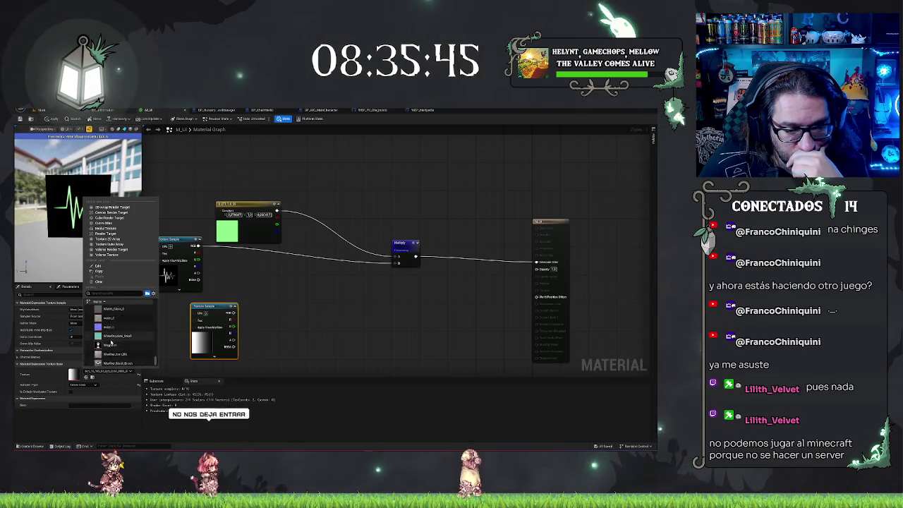
click(397, 298)
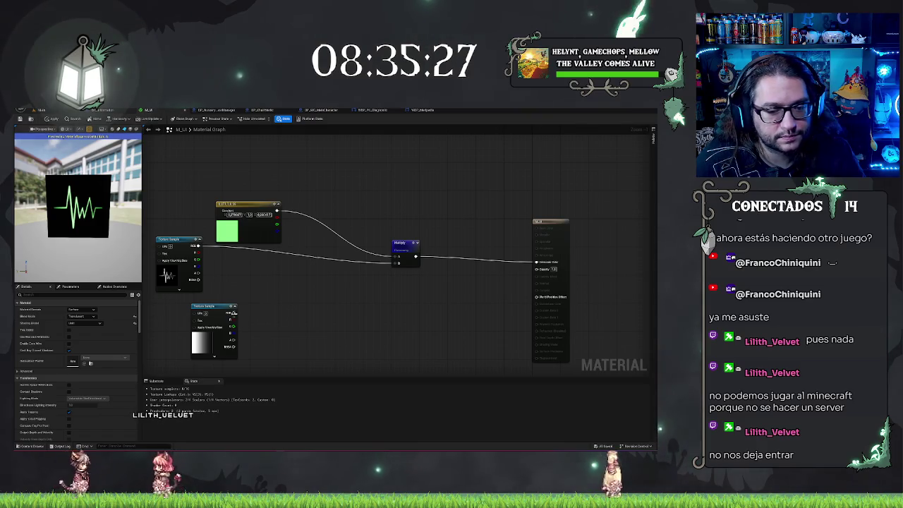
right_click(296, 319)
Step: Add a Multiply of the heartbeat and gradient textures and wire it into Opacity
text(mult)
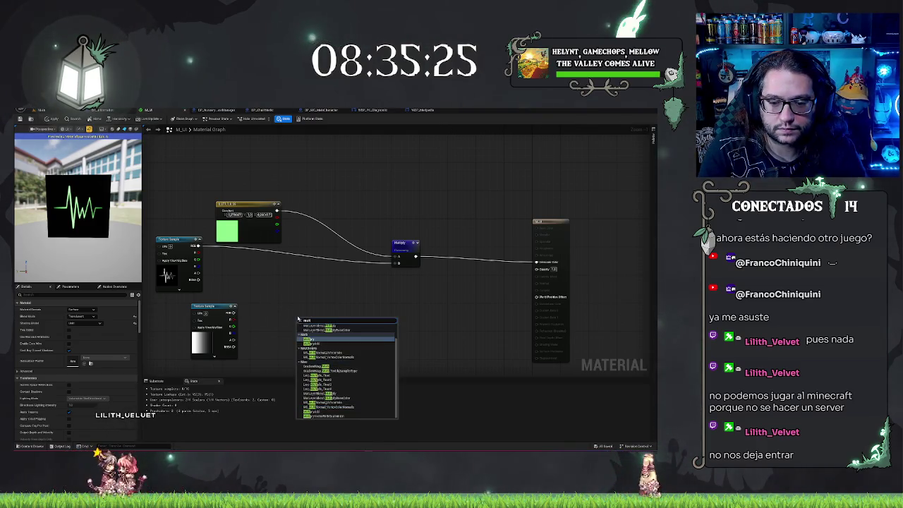
key(Return)
mouse_move(300, 333)
mouse_down()
mouse_move(232, 313)
mouse_move(247, 312)
mouse_move(198, 245)
mouse_up()
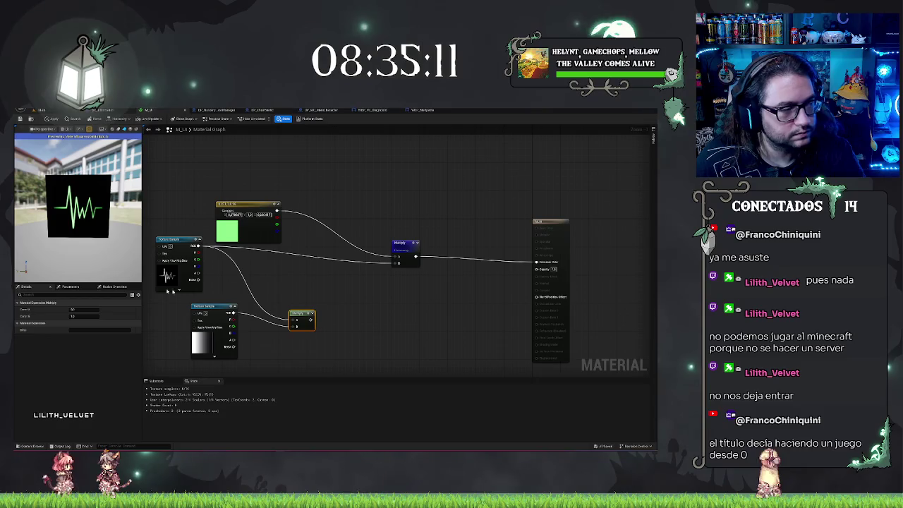
drag(310, 321, 543, 271)
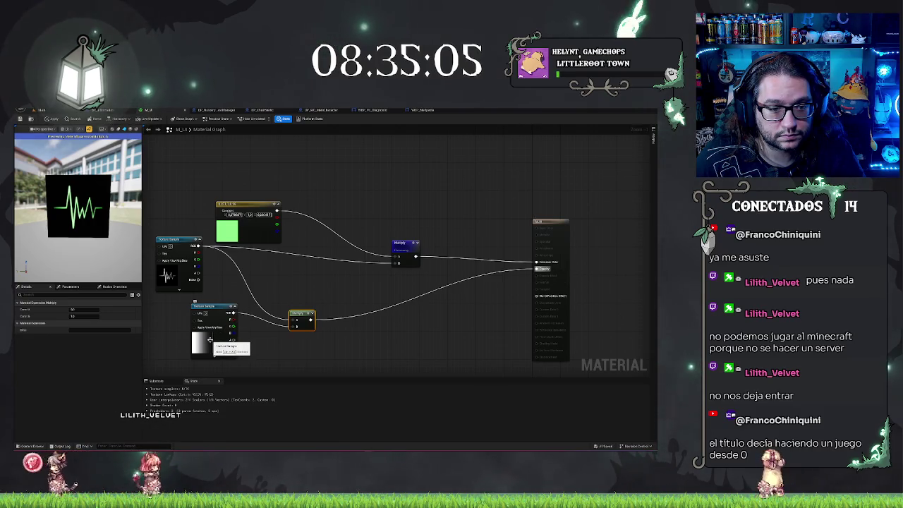
scroll(286, 350, up, 1)
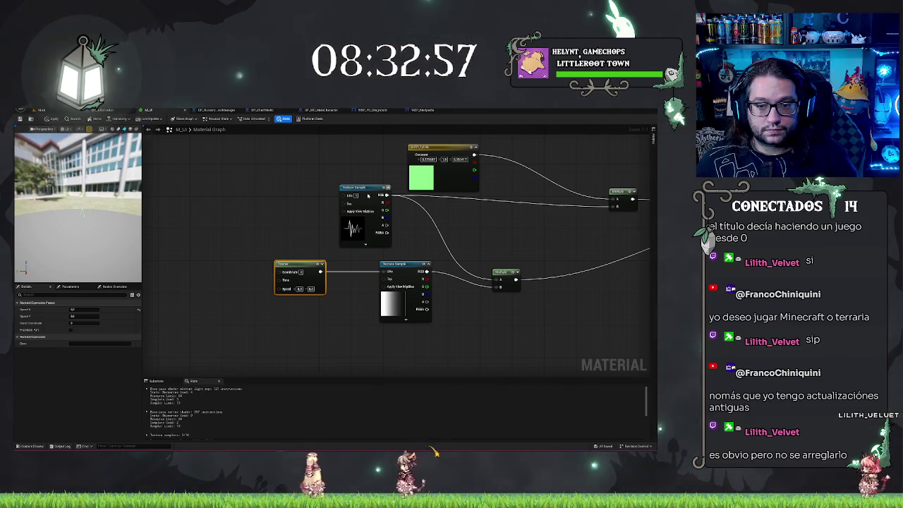
click(260, 199)
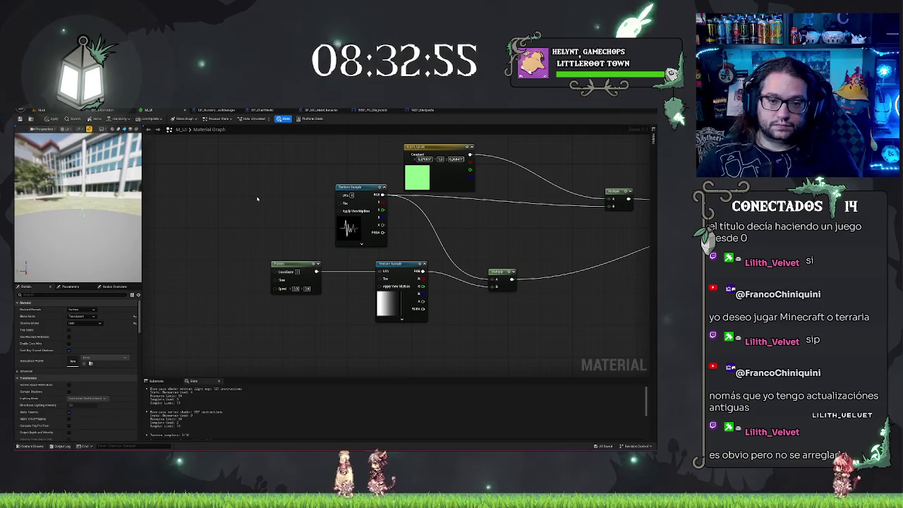
Step: Add a TexCoord node, wire it into the heartbeat Texture Sample's UVs, and expand it
right_click(243, 192)
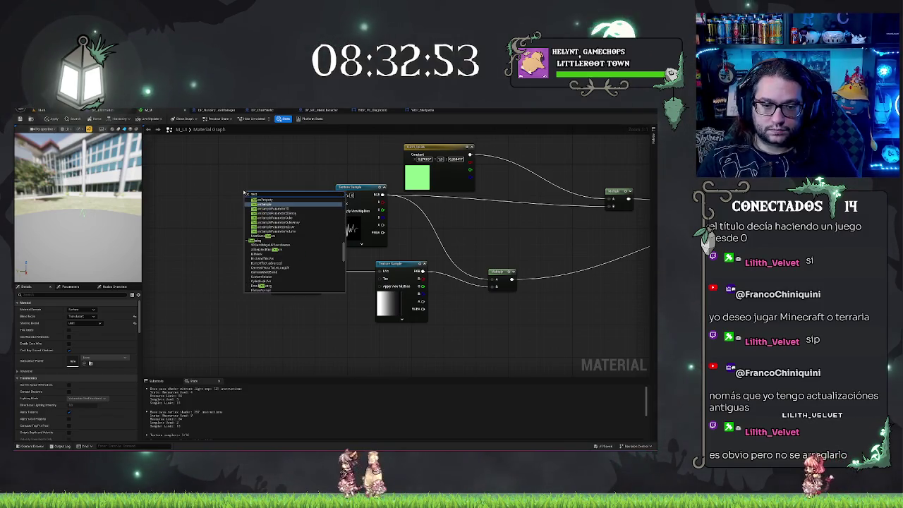
text(texcoo)
key(BackSpace)
key(BackSpace)
key(BackSpace)
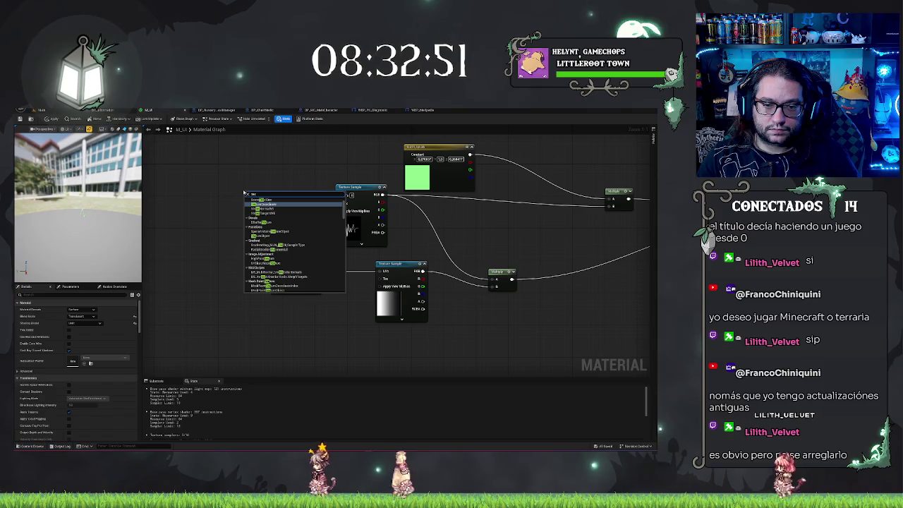
key(Return)
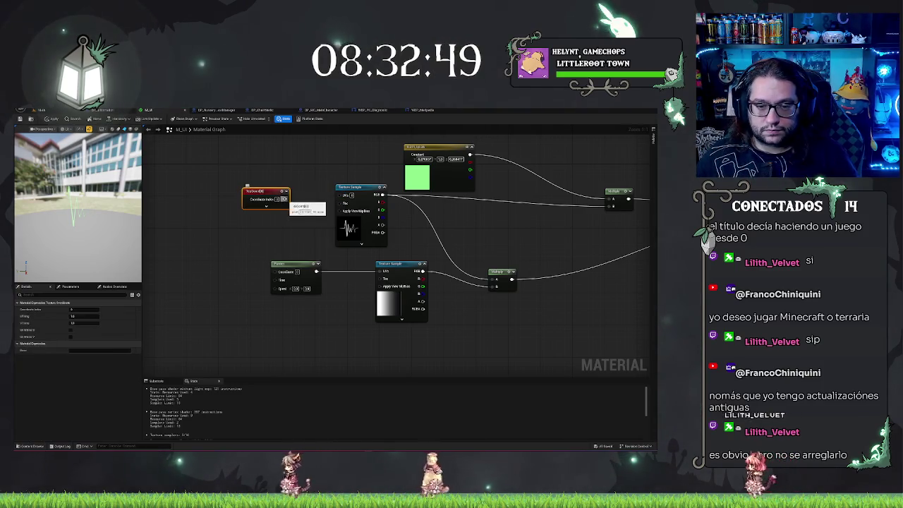
drag(285, 199, 340, 195)
drag(260, 191, 272, 191)
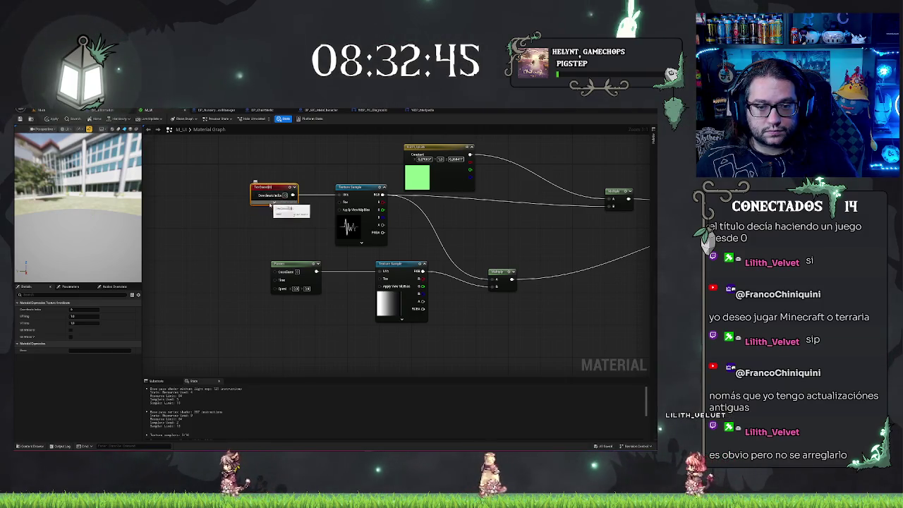
click(275, 203)
drag(103, 223, 104, 222)
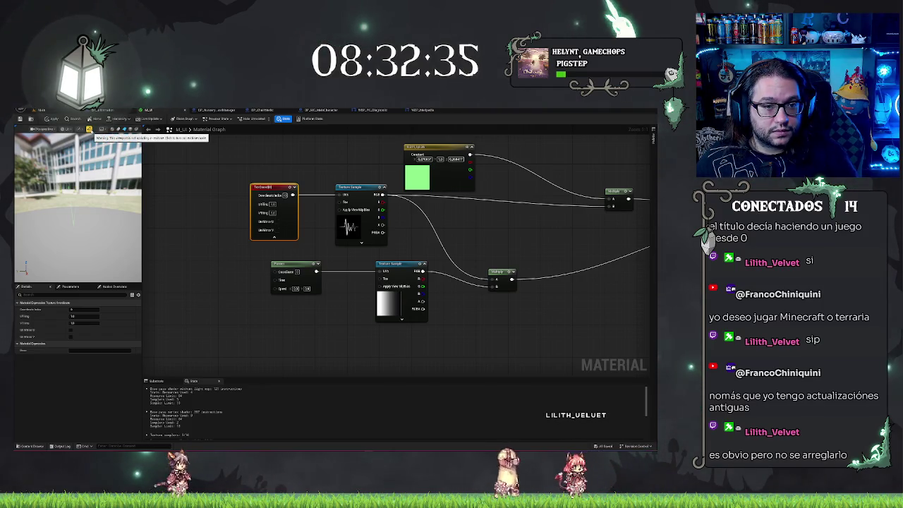
mouse_move(120, 219)
mouse_down()
mouse_move(112, 193)
mouse_move(113, 220)
mouse_move(86, 215)
mouse_move(117, 222)
mouse_up()
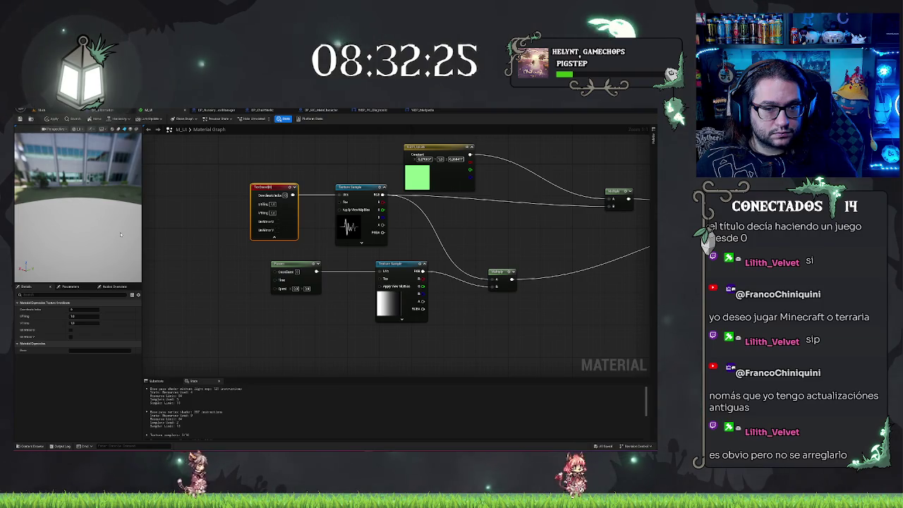
click(185, 221)
drag(134, 219, 141, 218)
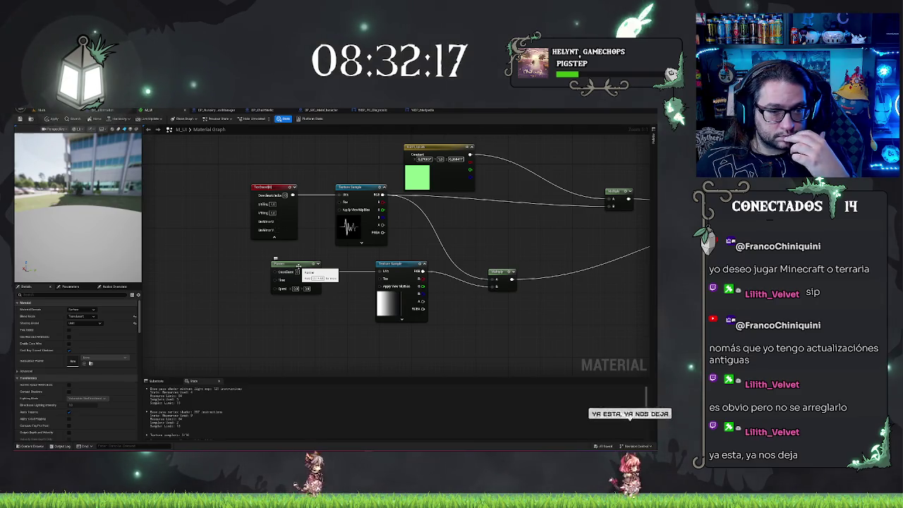
Step: Set the Panner's Speed X to -1
click(298, 267)
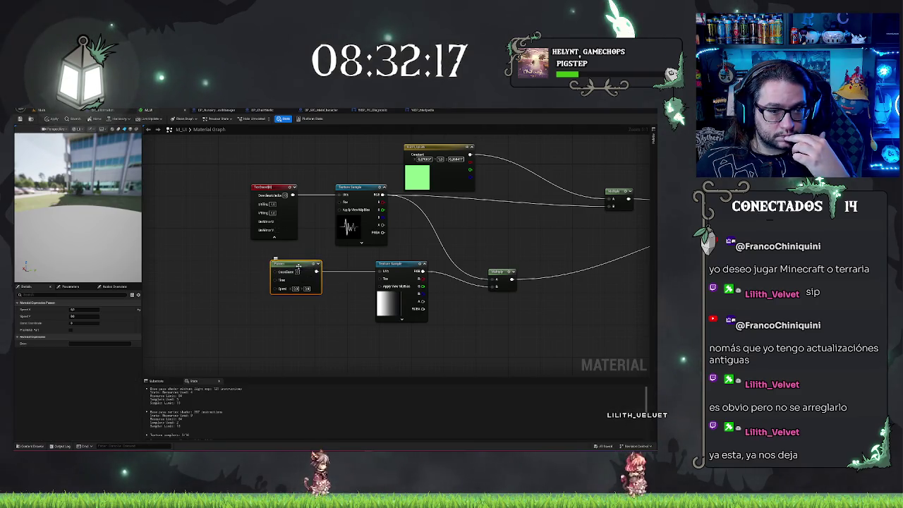
click(82, 310)
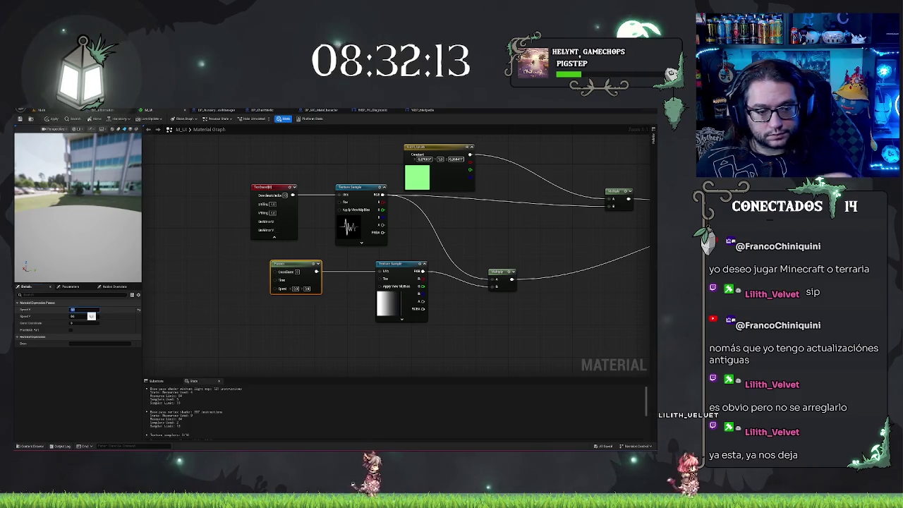
click(173, 258)
mouse_move(84, 240)
mouse_down()
mouse_move(99, 240)
mouse_move(117, 214)
mouse_move(70, 214)
mouse_move(121, 214)
mouse_move(110, 204)
mouse_move(110, 162)
mouse_move(109, 212)
mouse_move(81, 216)
mouse_up()
click(304, 279)
click(74, 309)
text(-1)
key(Return)
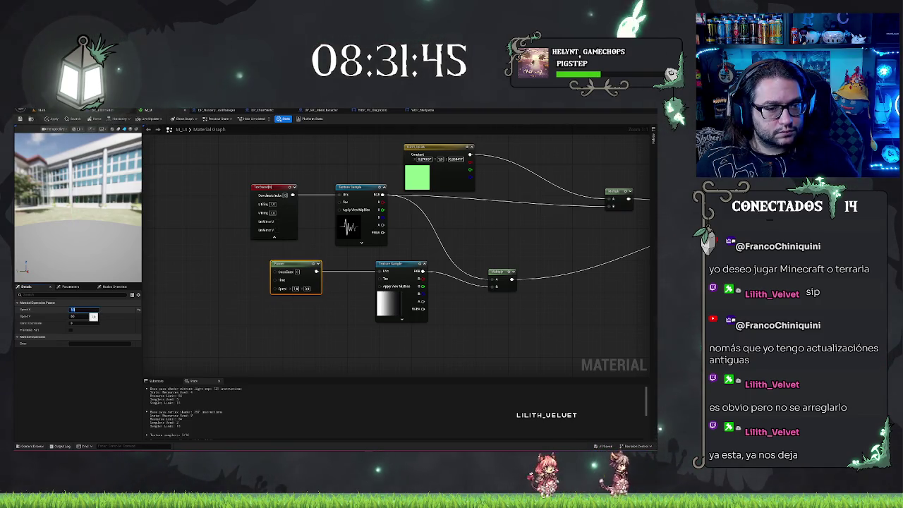
drag(106, 264, 25, 262)
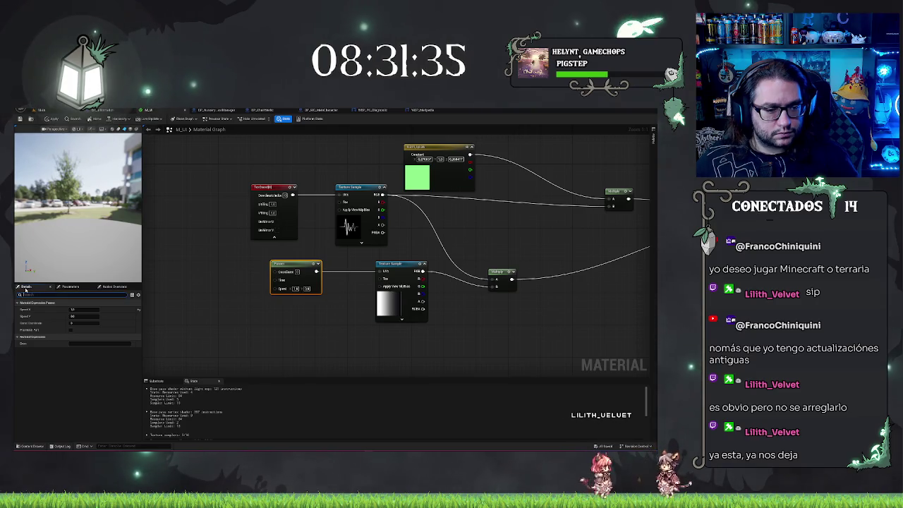
Step: Enable Two Sided in the M_UI material's properties
click(263, 298)
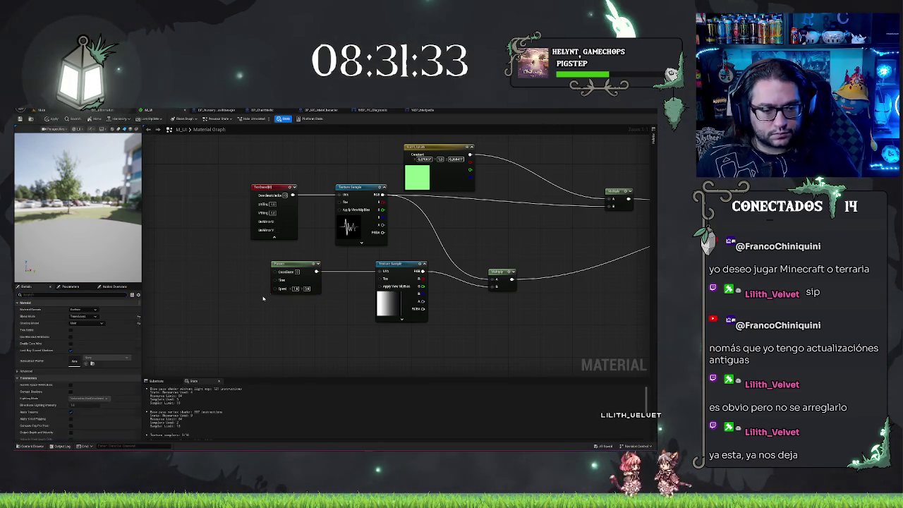
click(69, 331)
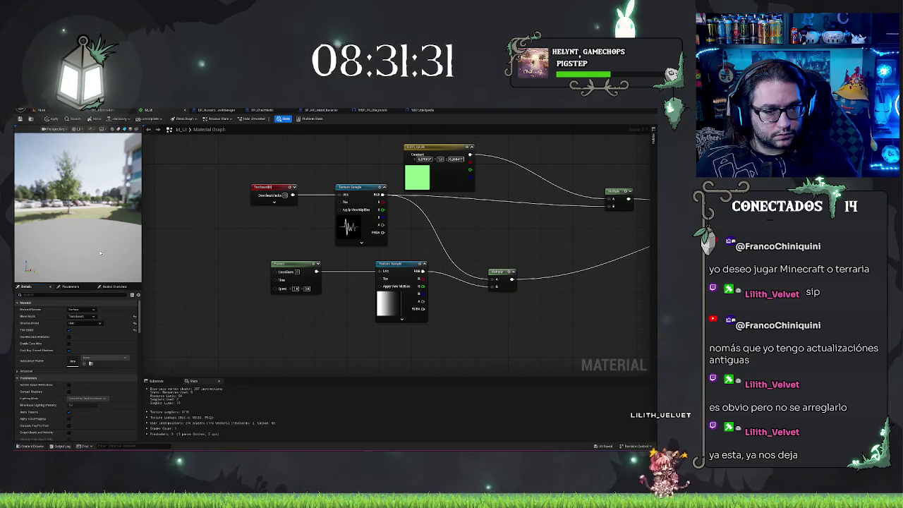
drag(102, 244, 120, 243)
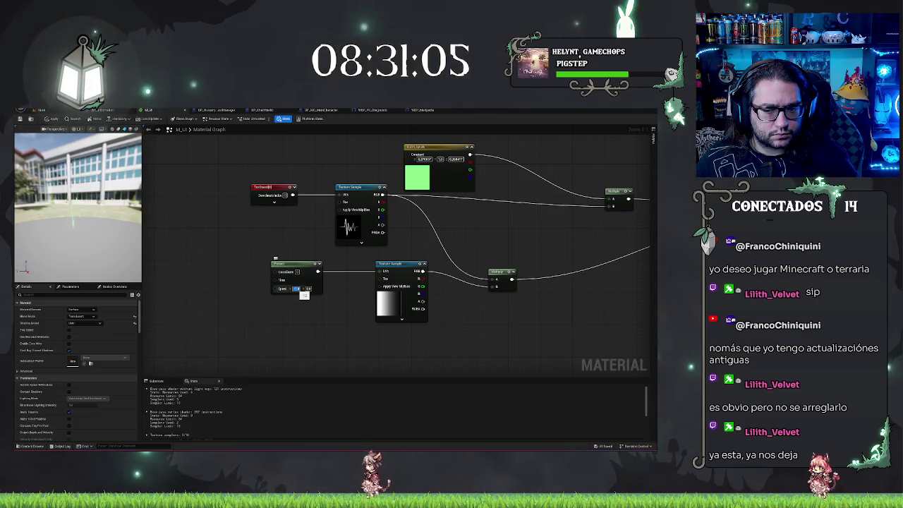
key(Return)
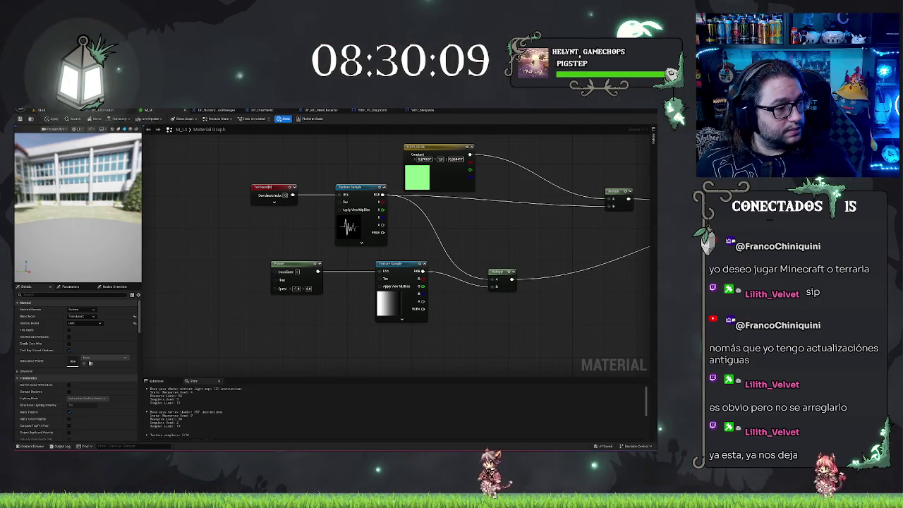
Step: Change the Constant3Vector colour from green to red in the Color Picker
mouse_move(544, 281)
mouse_down()
mouse_move(336, 289)
mouse_move(375, 290)
mouse_up()
click(249, 189)
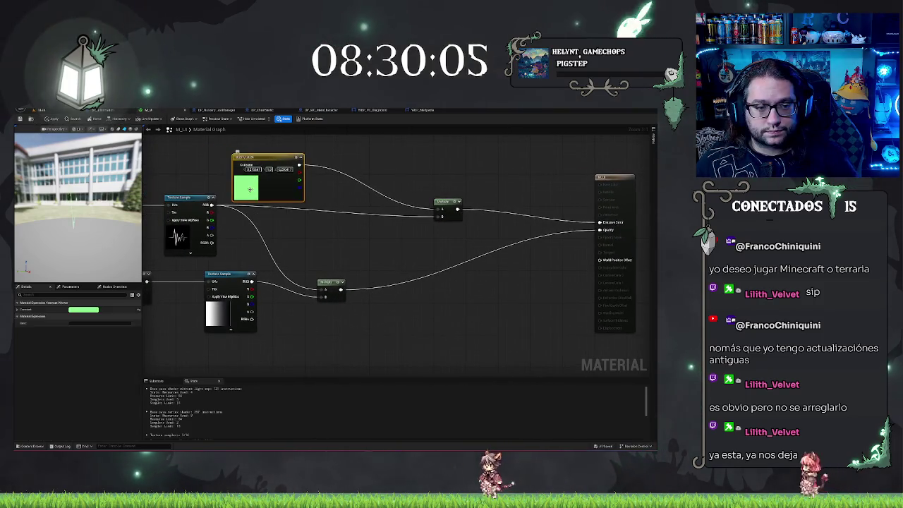
click(83, 309)
click(146, 342)
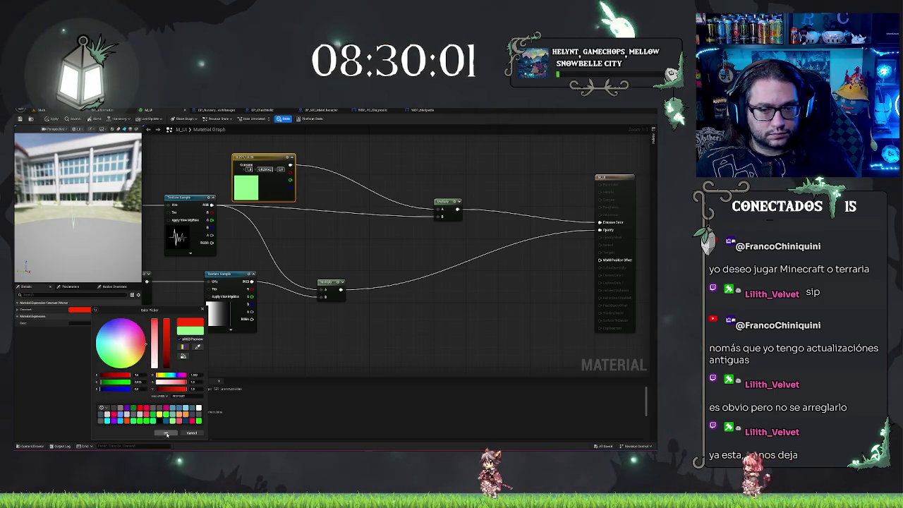
click(167, 433)
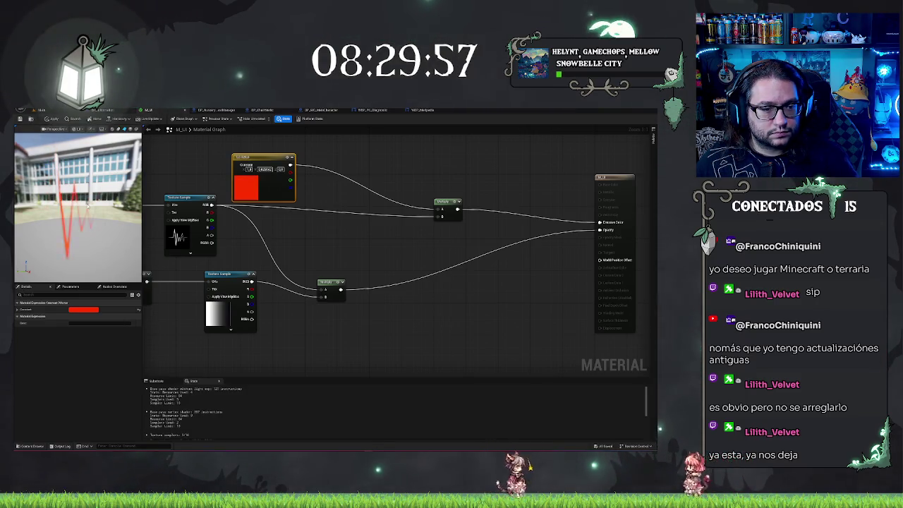
right_click(274, 329)
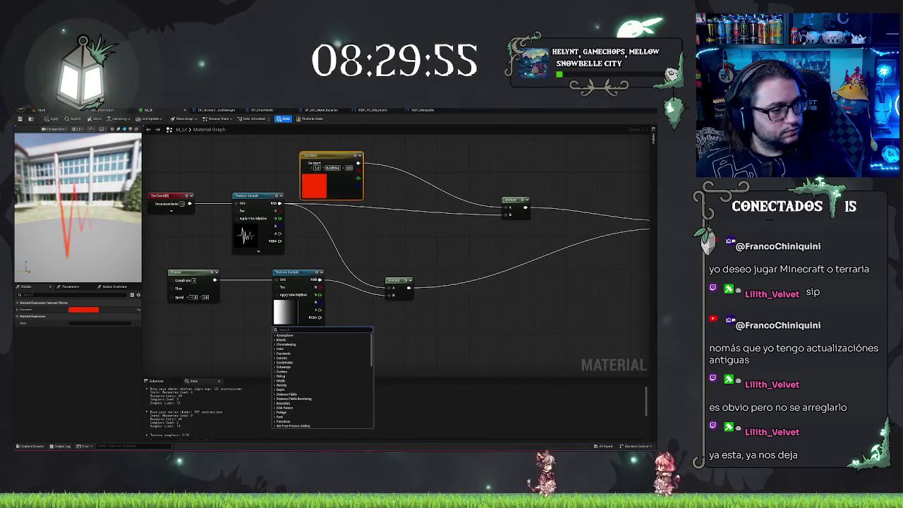
Step: Enter and commit new Speed X and Speed Y values for the Panner node in Details
click(194, 329)
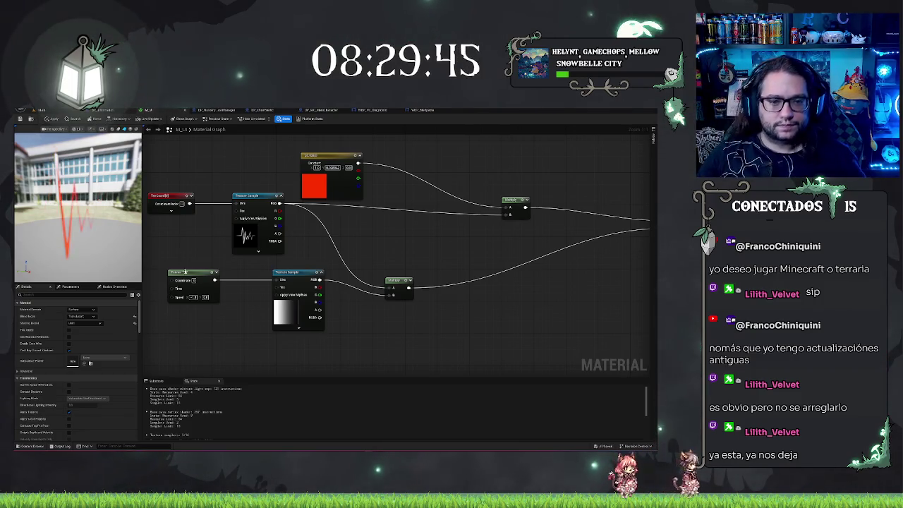
click(190, 277)
click(72, 309)
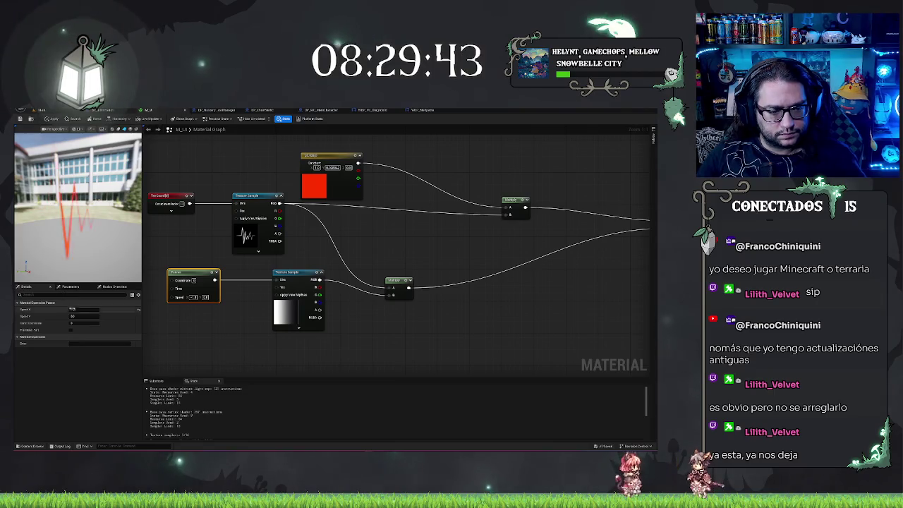
key(Return)
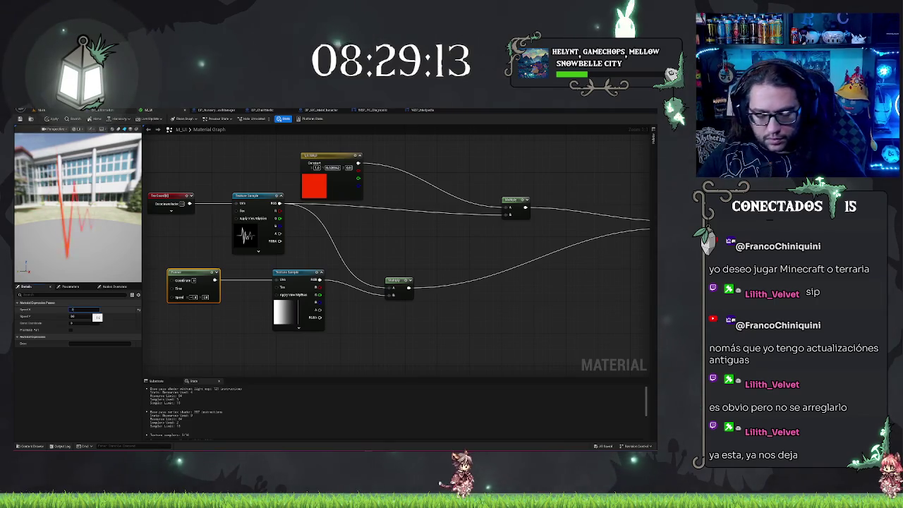
key(Return)
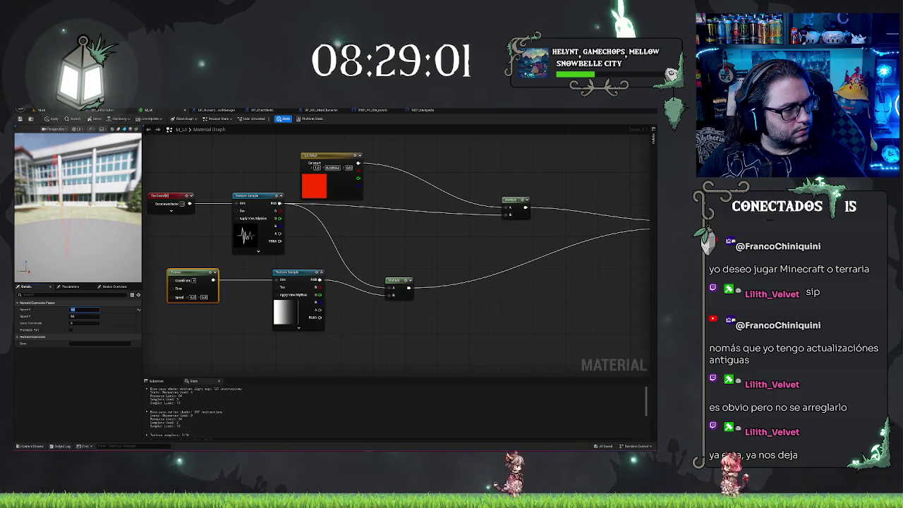
key(Return)
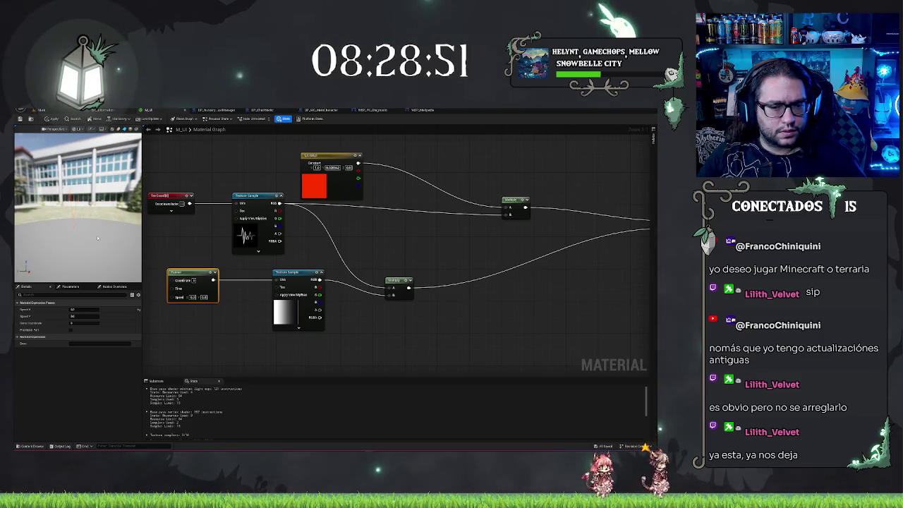
click(296, 274)
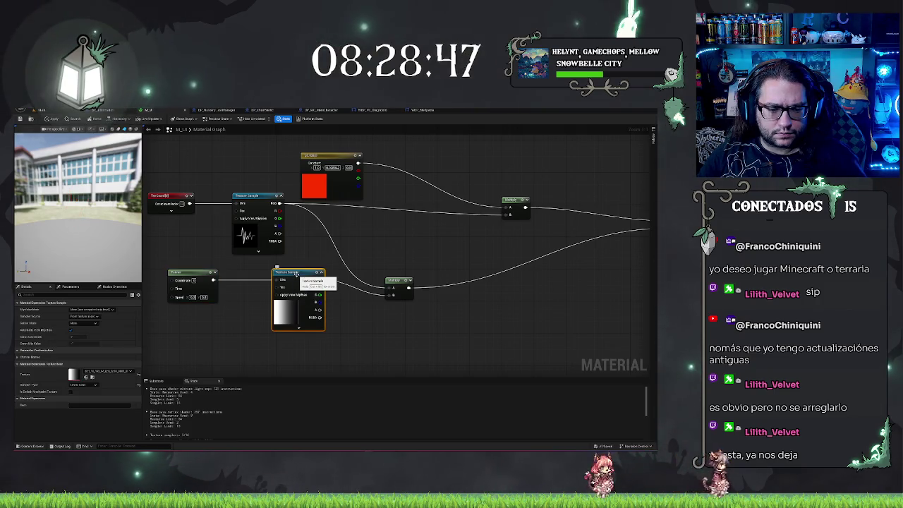
right_click(297, 274)
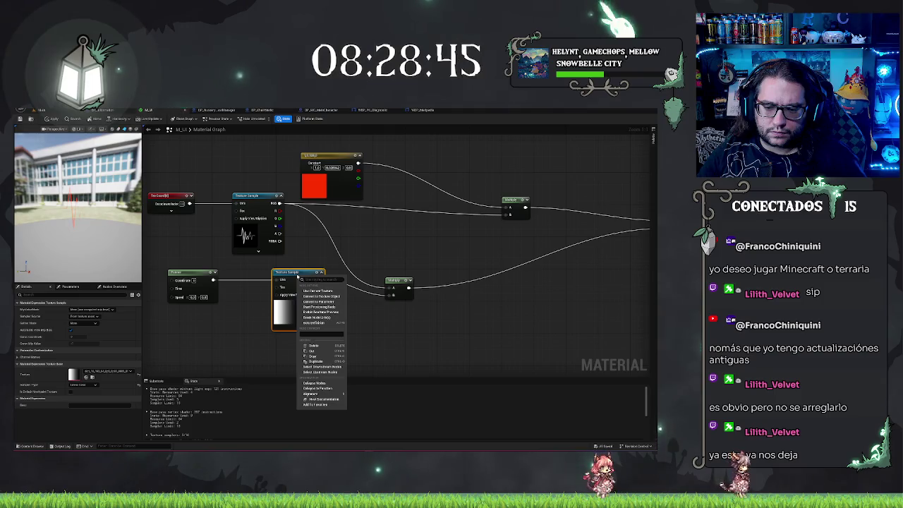
click(54, 276)
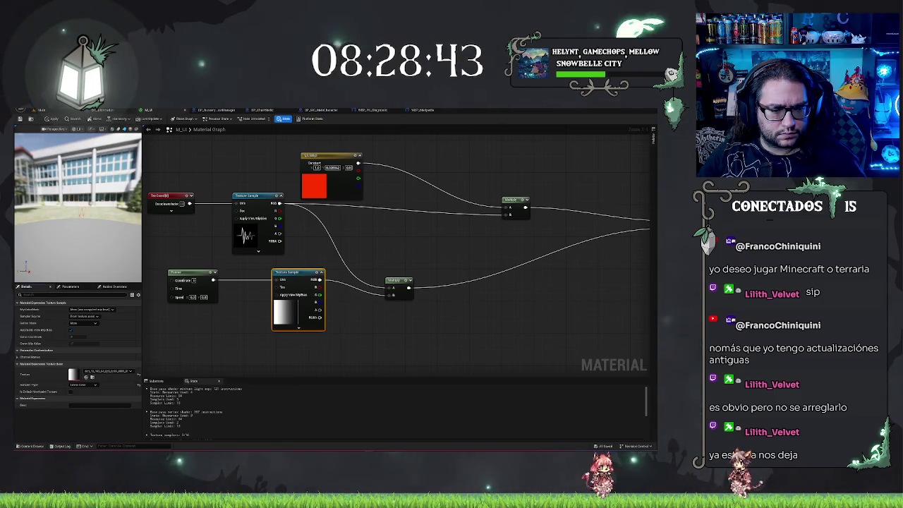
text(is)
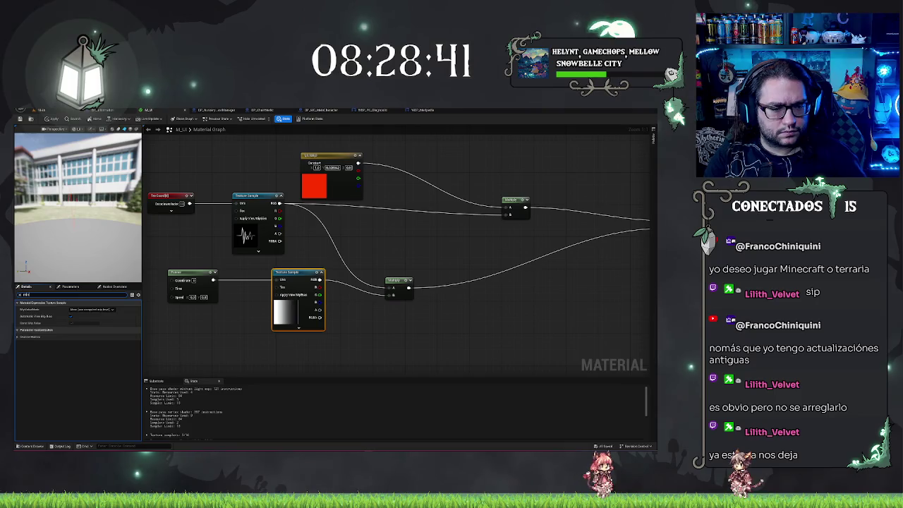
key(BackSpace)
key(BackSpace)
key(BackSpace)
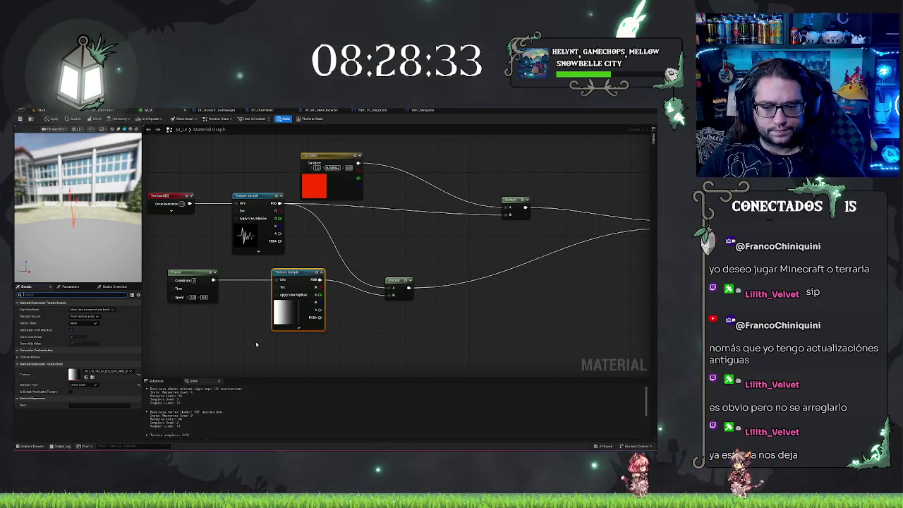
click(256, 344)
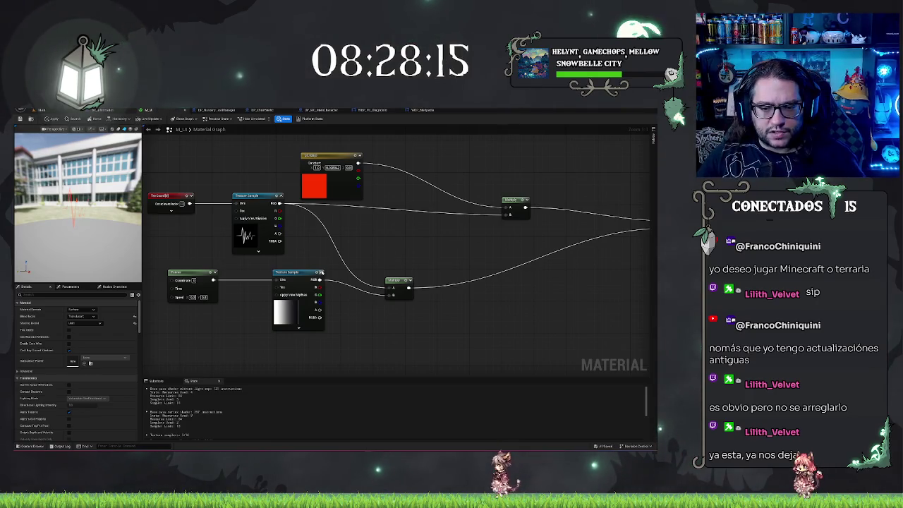
key(space)
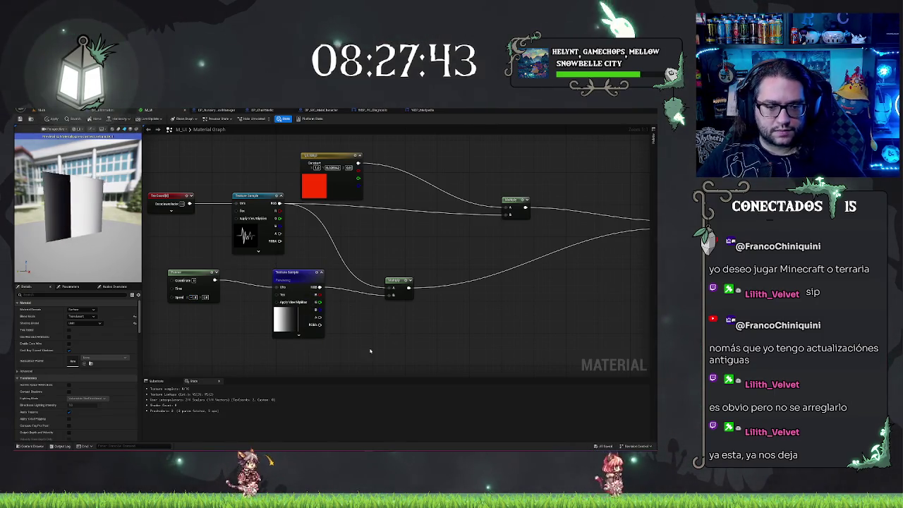
Step: Edit and commit the Panner speed directly on the node, then bring up Windows search
click(193, 297)
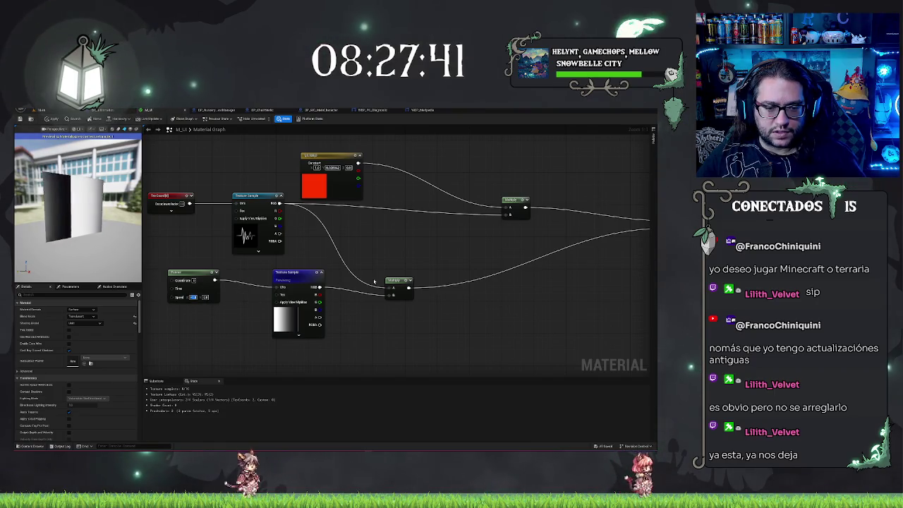
key(Return)
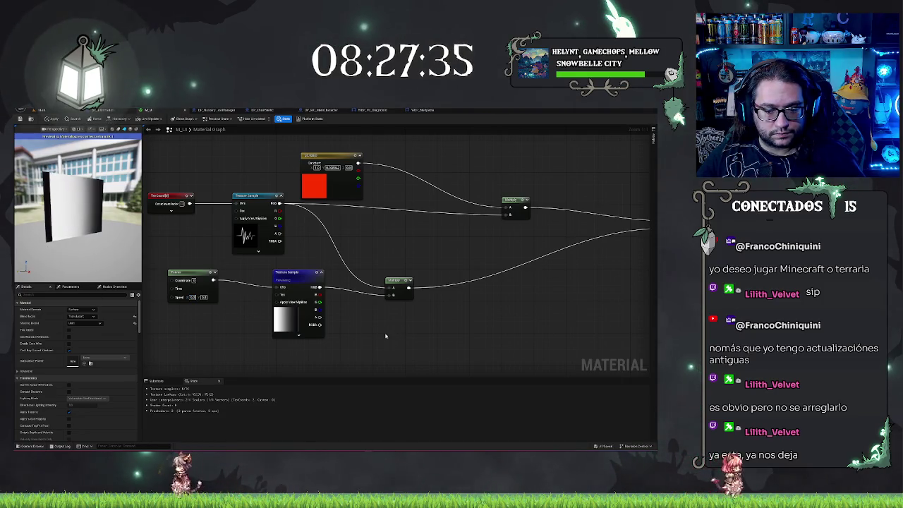
key(super)
Step: Launch Microsoft Paint by searching 'paint' in Windows search
text(paint)
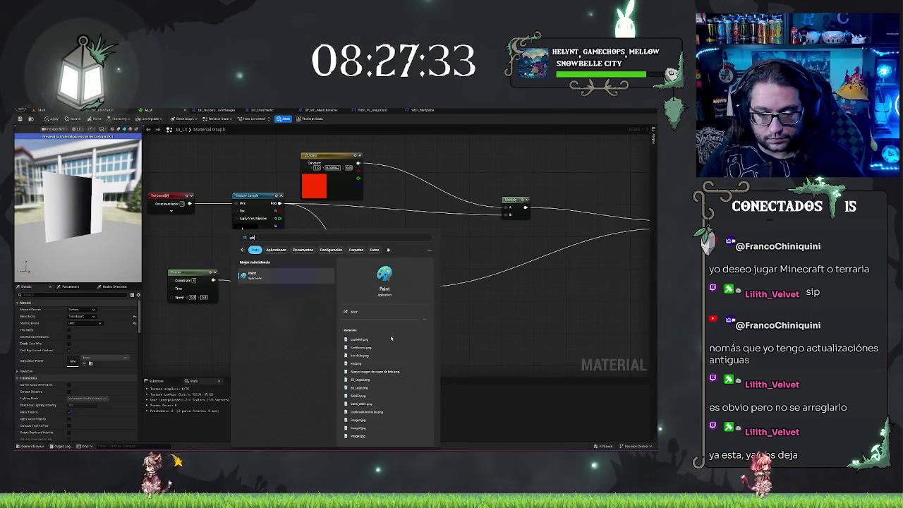
right_click(501, 346)
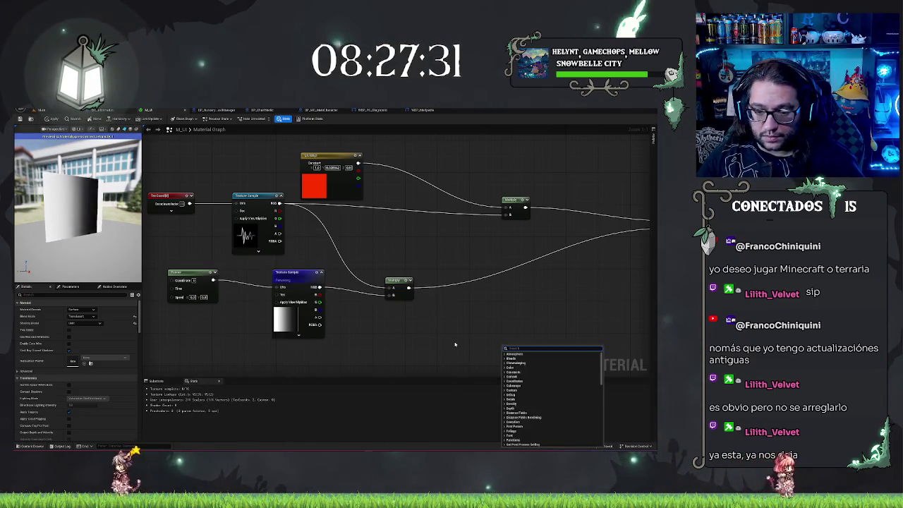
drag(470, 344, 485, 343)
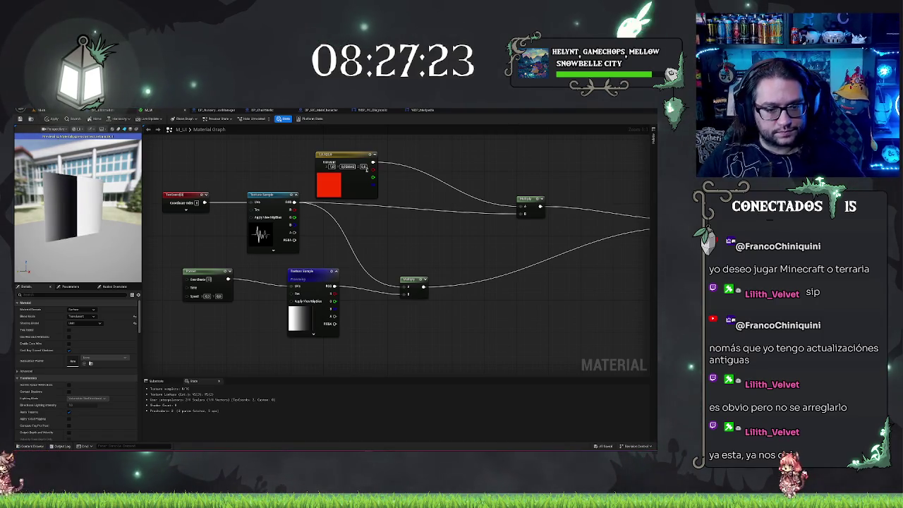
key(super)
text(paint)
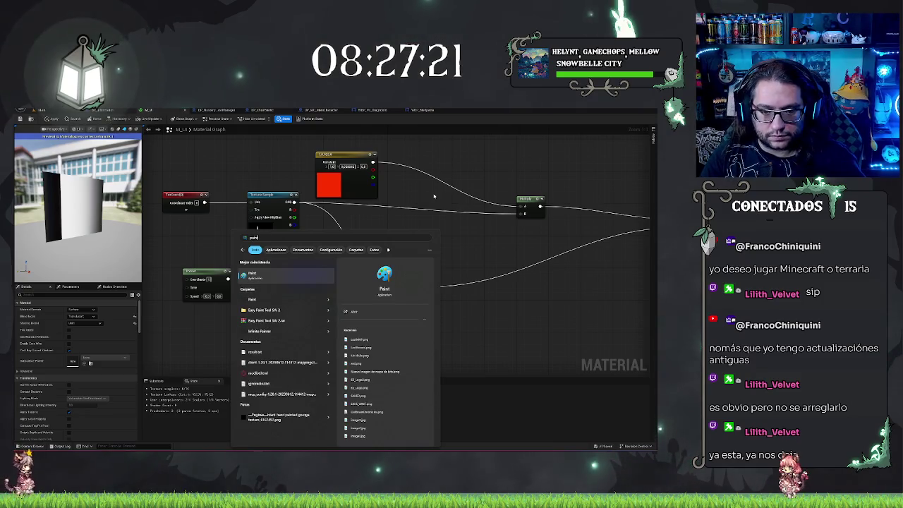
key(Return)
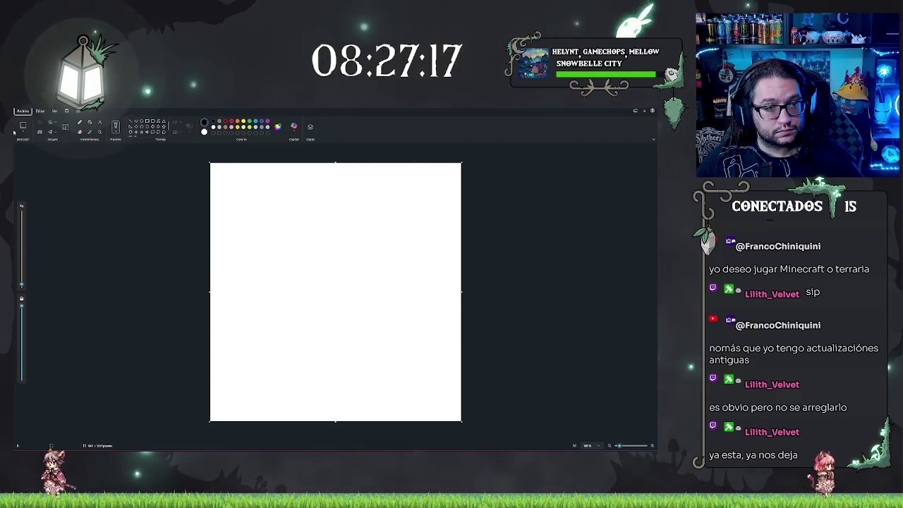
click(22, 110)
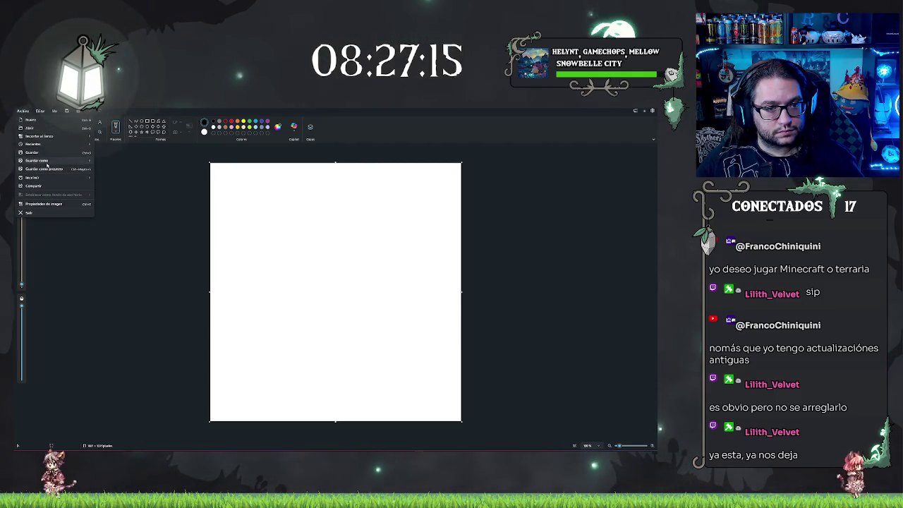
click(219, 138)
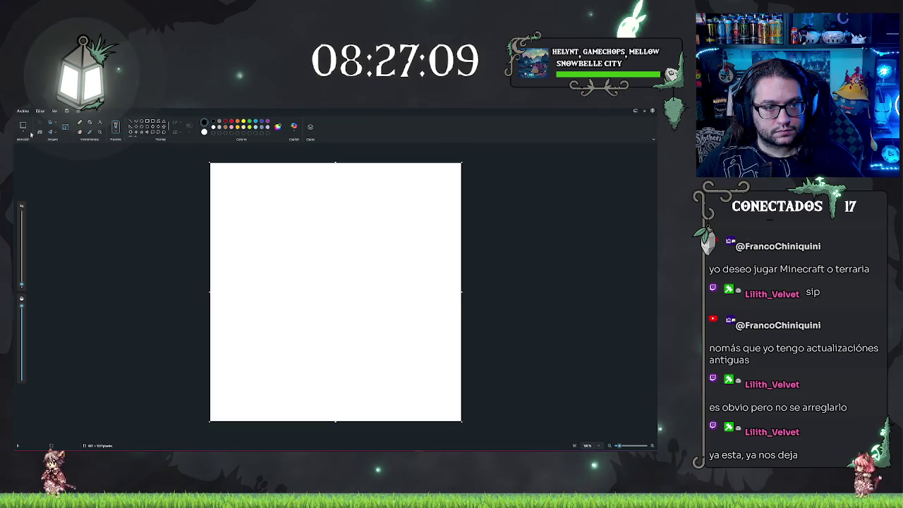
click(24, 111)
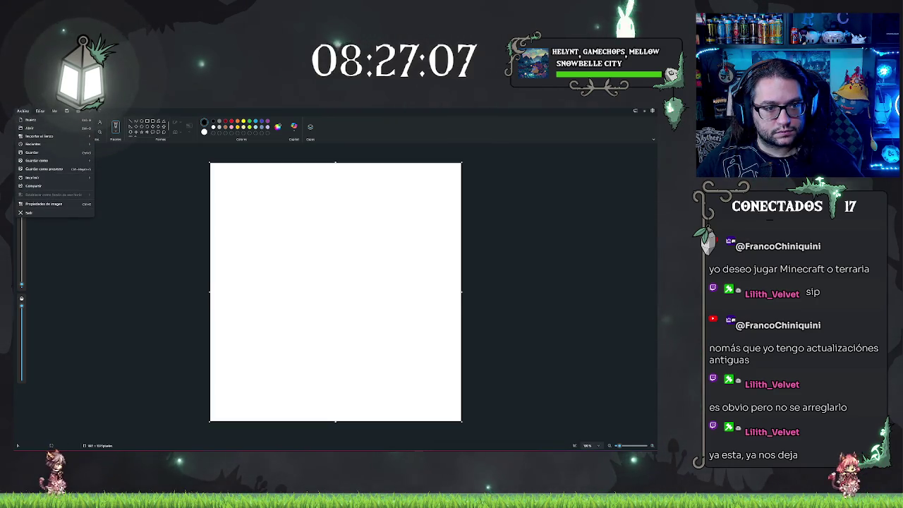
key(Escape)
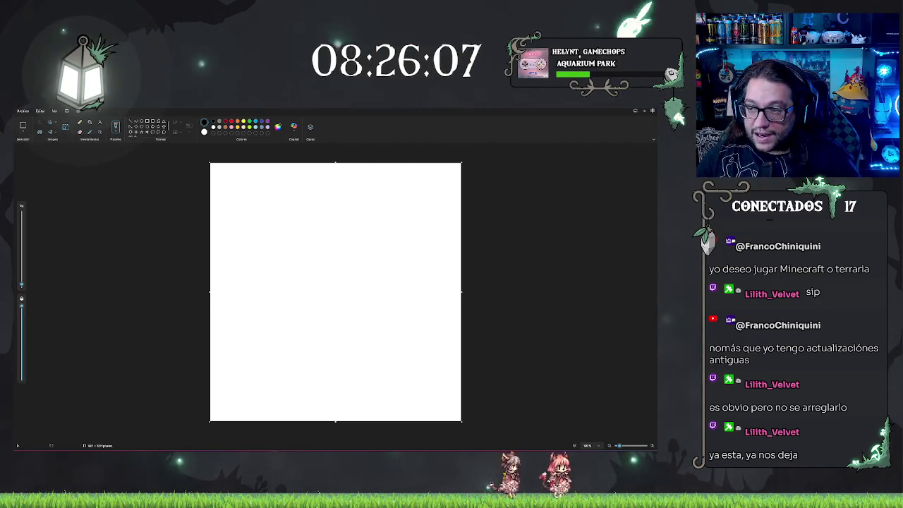
right_click(311, 316)
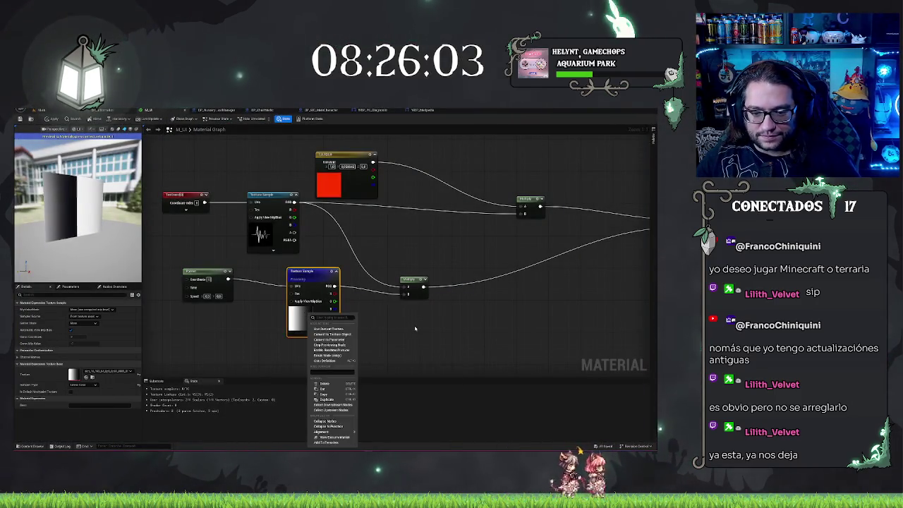
Step: Close the gradient Texture Sample node's options menu in the M_UI graph
click(415, 328)
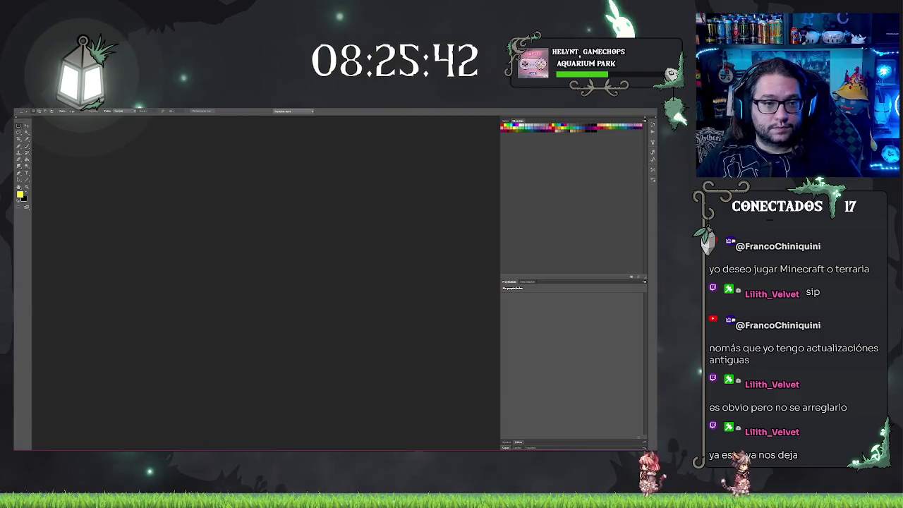
Step: Create a new 50-pixel-wide Photoshop document, keeping resolution in Píxeles/pulgada
click(21, 111)
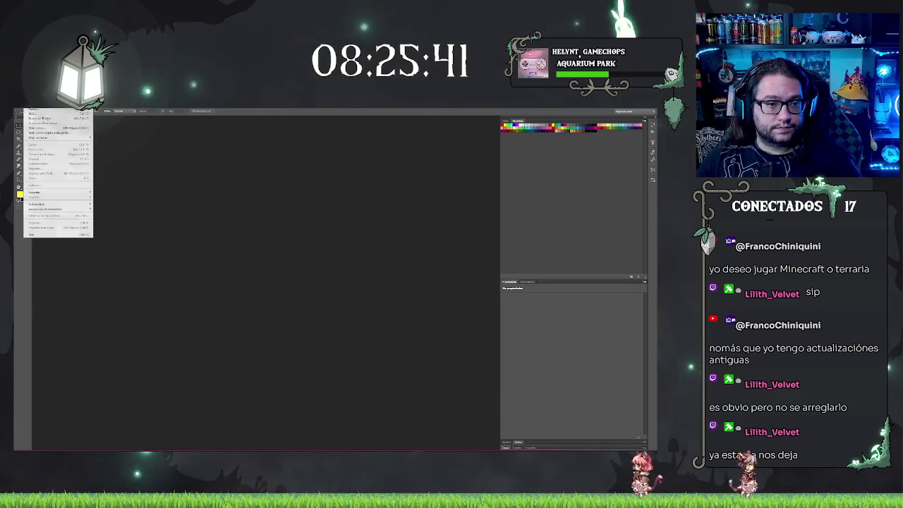
click(46, 117)
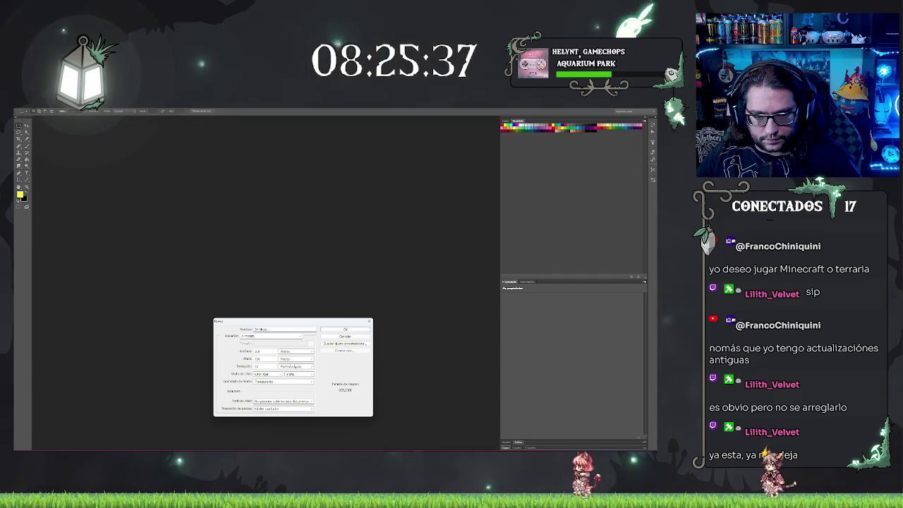
click(258, 350)
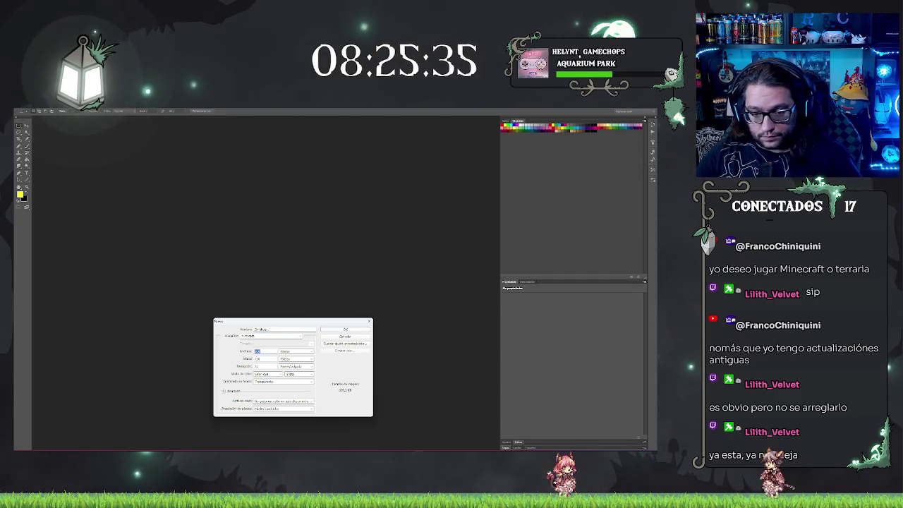
text(50)
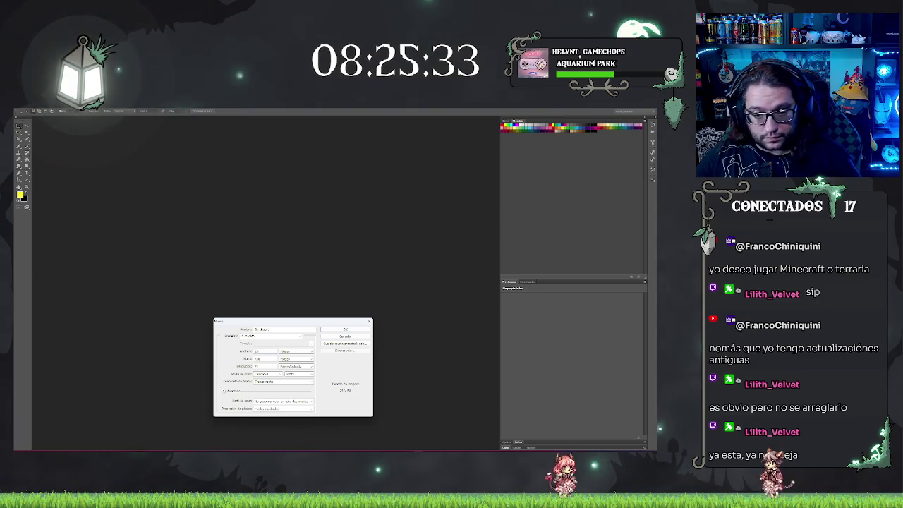
key(Tab)
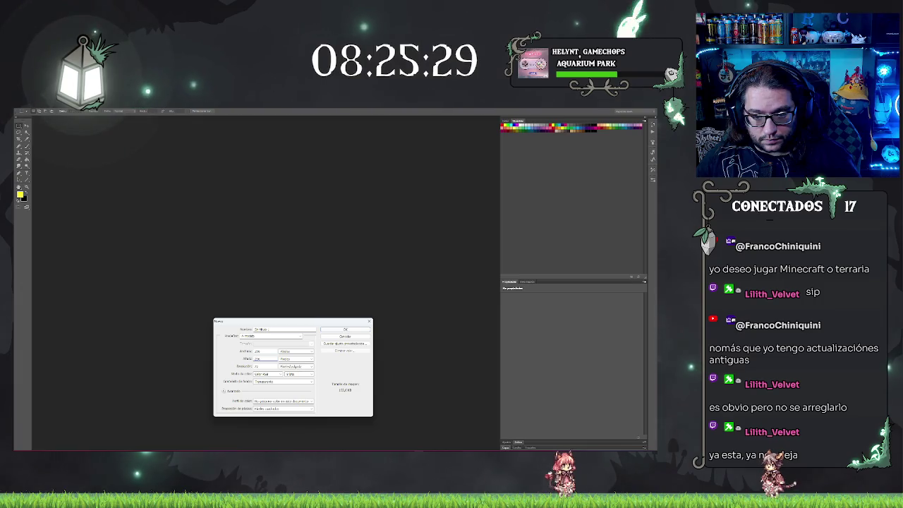
click(295, 367)
click(293, 367)
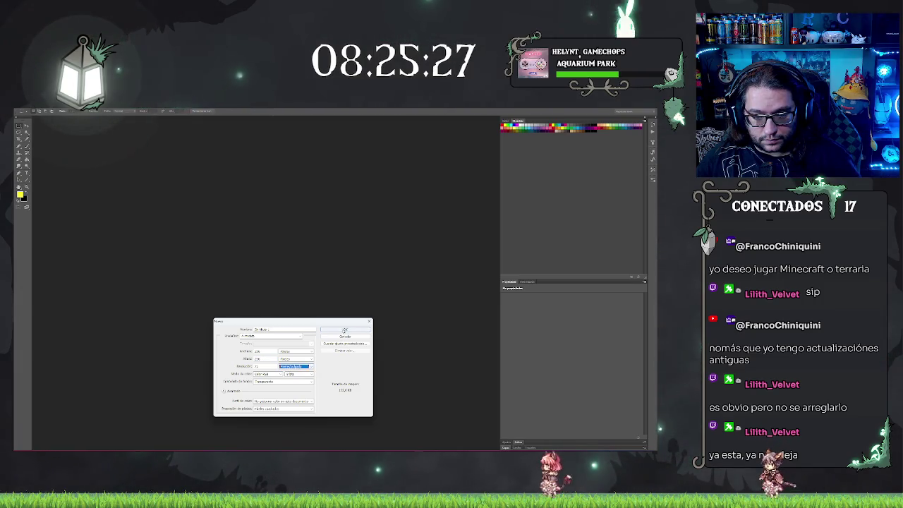
click(344, 329)
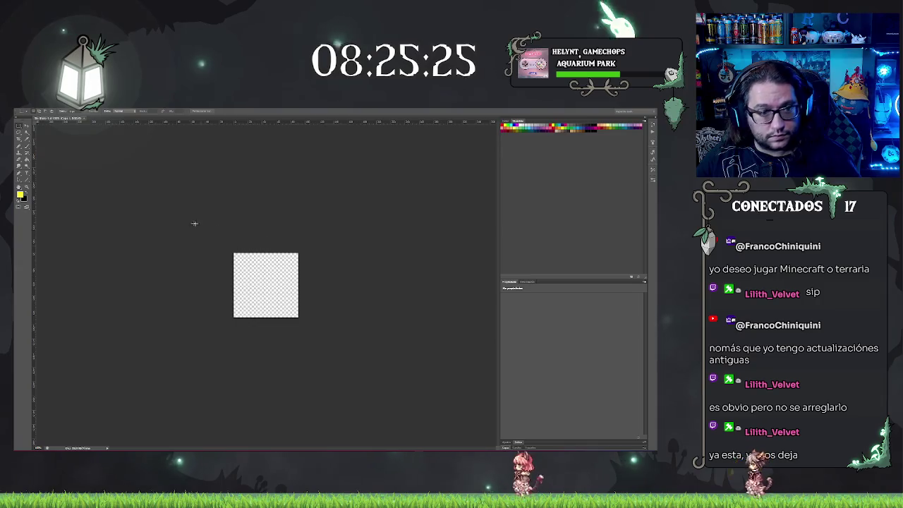
Step: Add a Gradient Overlay style to Capa 1 and fill the layer with the Paint Bucket
key(ctrl+plus)
key(ctrl+plus)
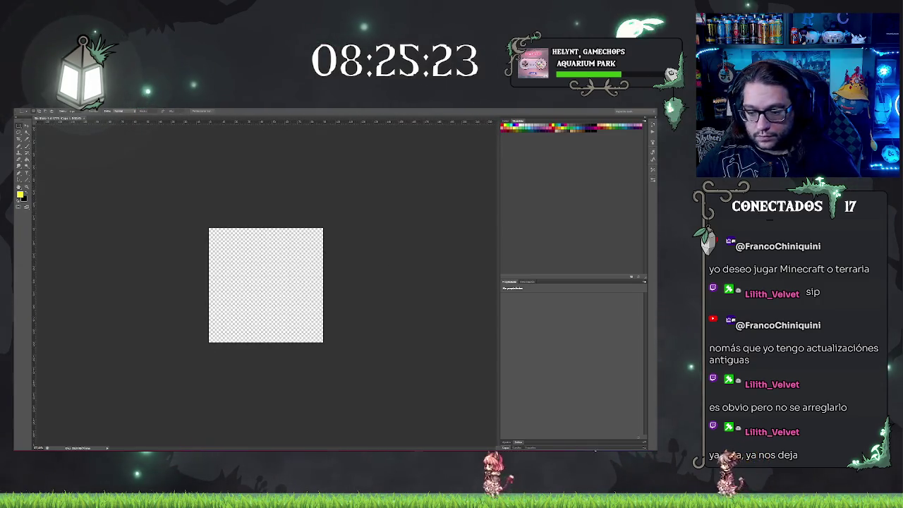
key(F7)
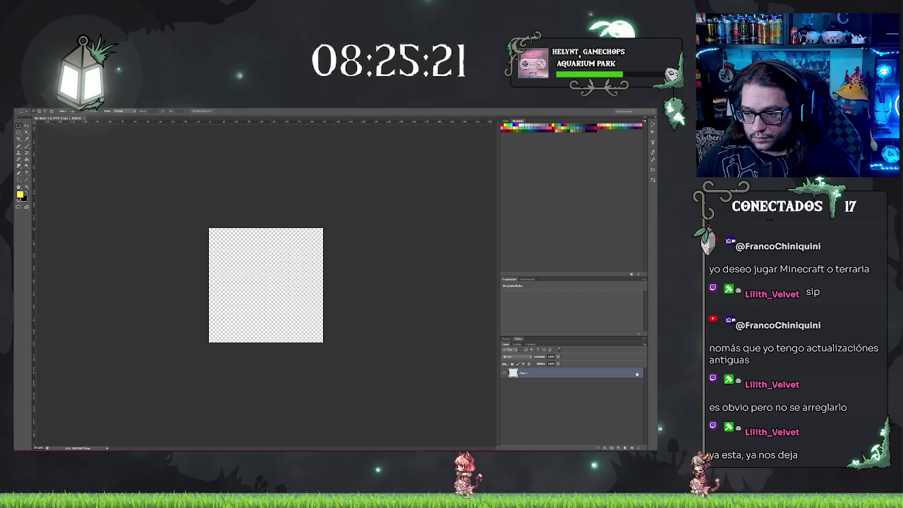
key(h)
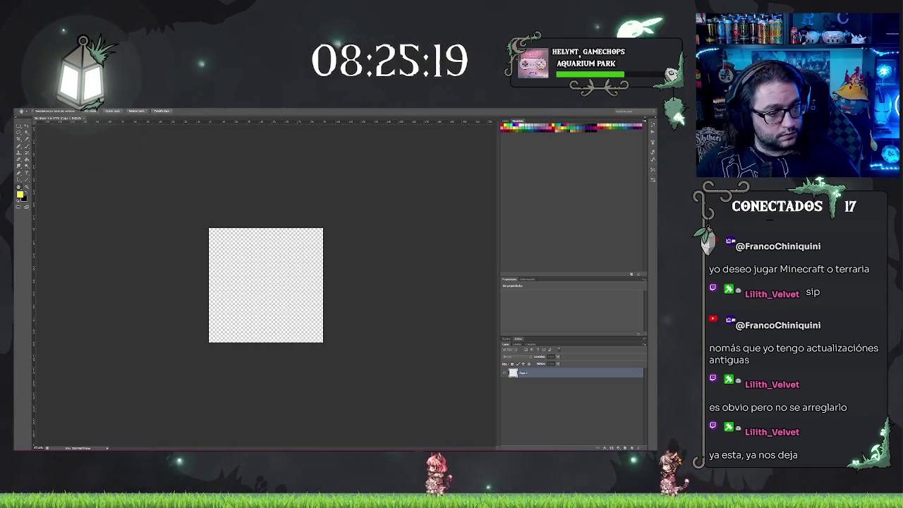
double_click(536, 372)
drag(384, 257, 431, 270)
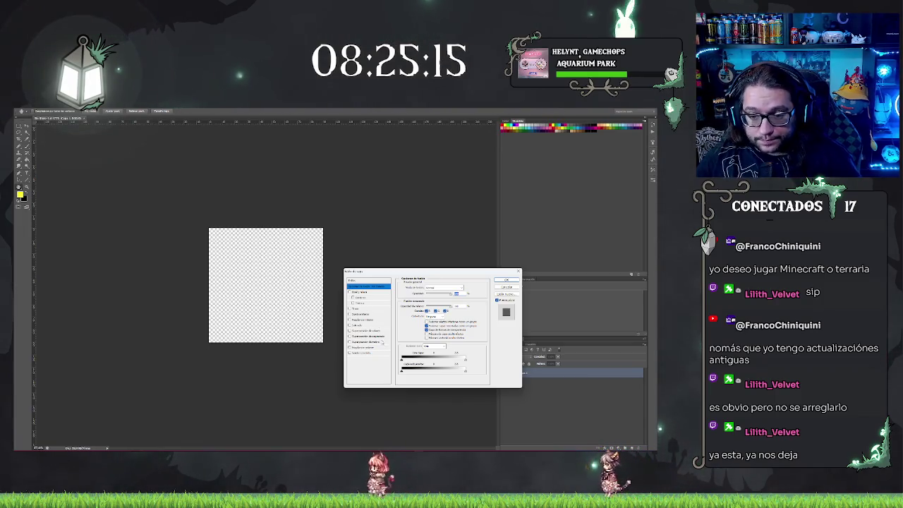
click(368, 336)
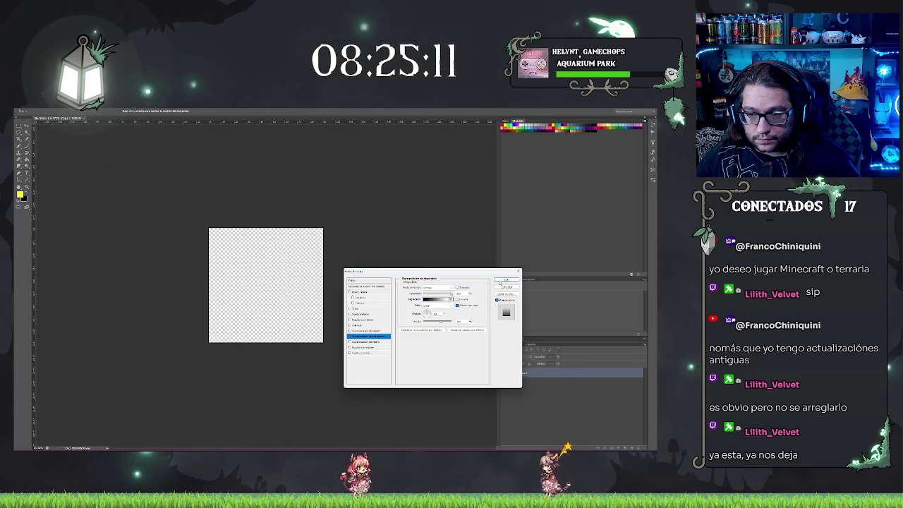
key(Return)
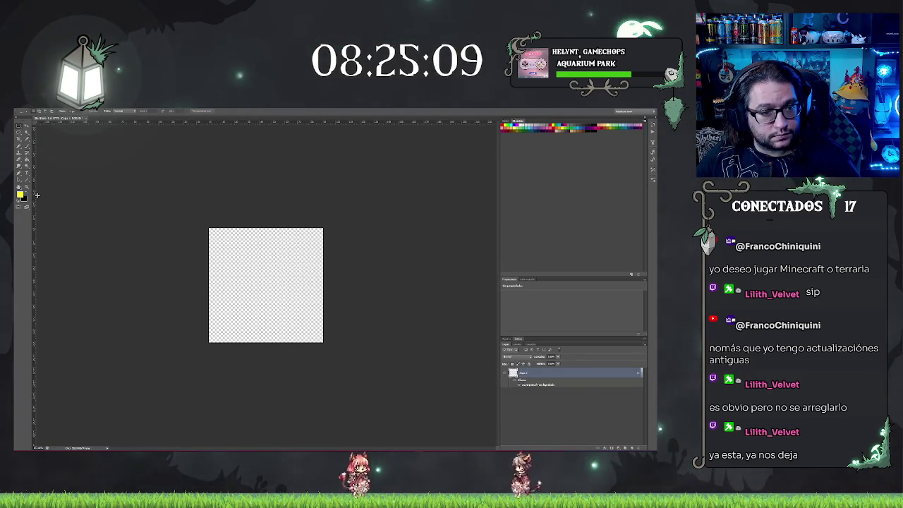
click(27, 159)
click(256, 276)
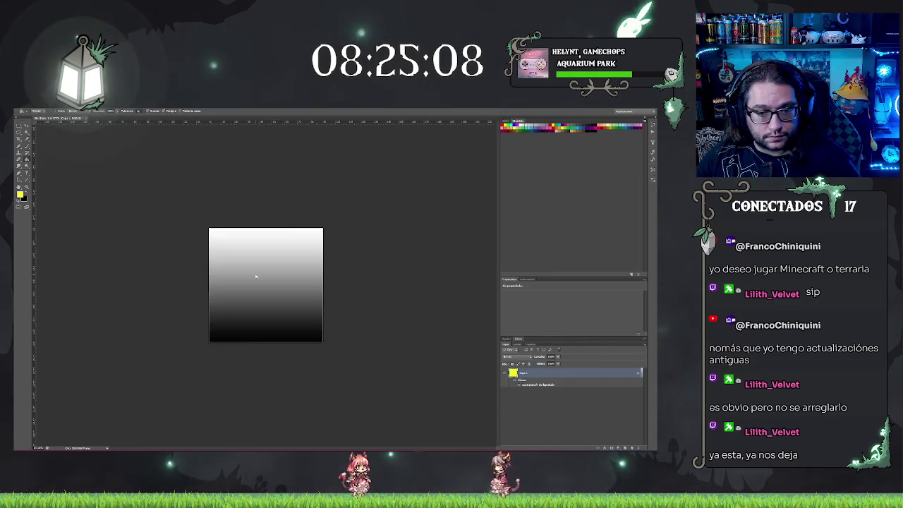
Step: Set the gradient overlay angle to 180 and reverse it so black sits on the left
click(566, 406)
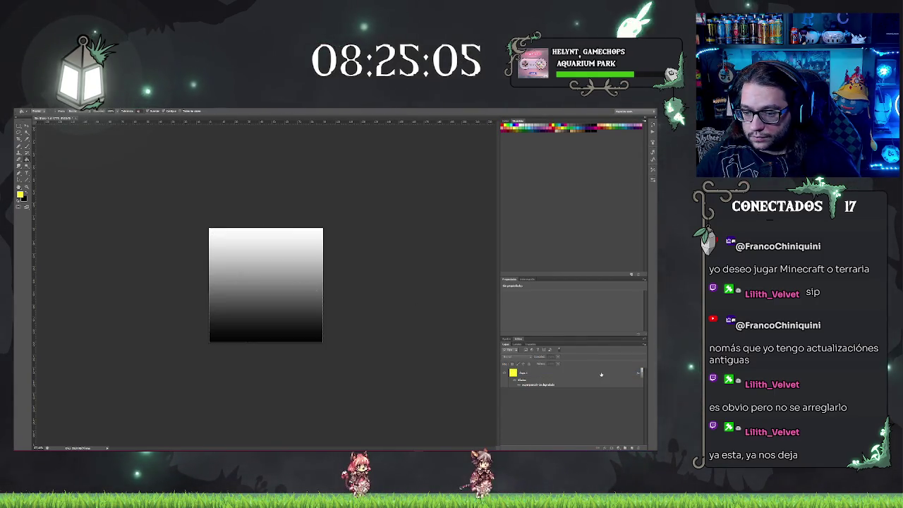
click(638, 372)
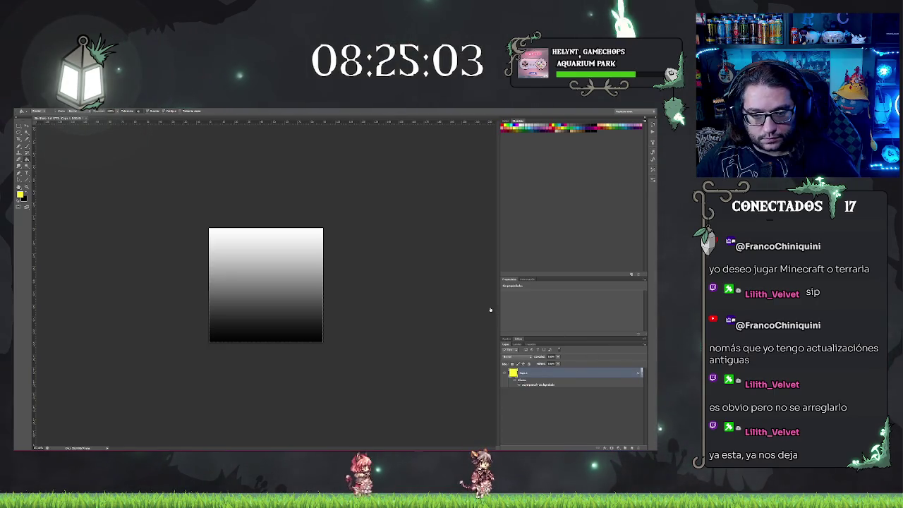
click(366, 336)
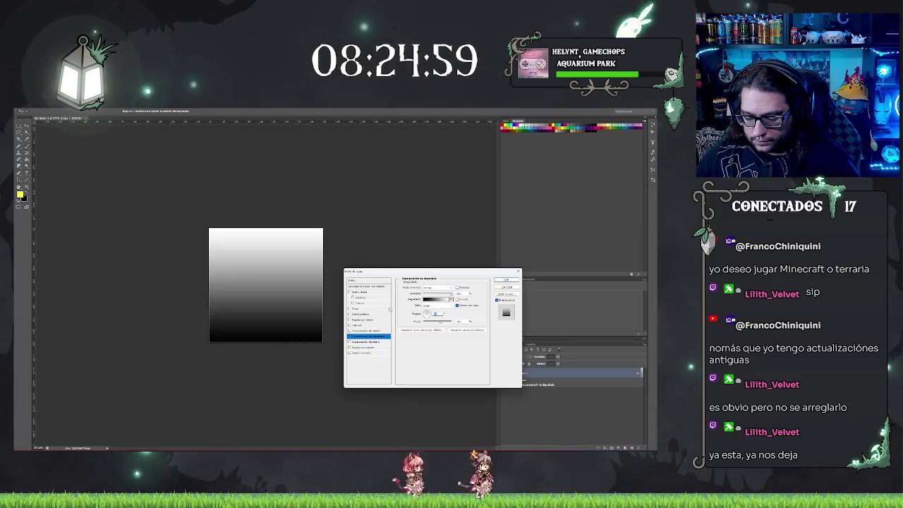
text(180)
key(Return)
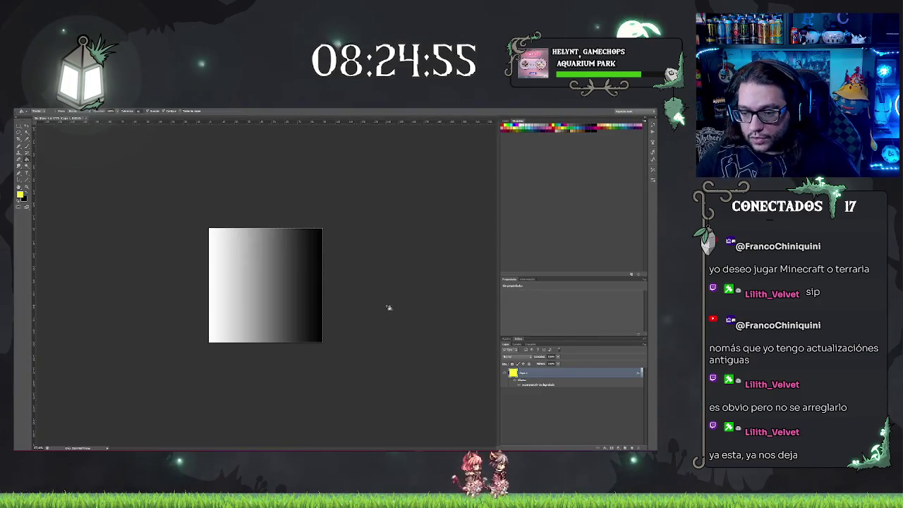
double_click(637, 373)
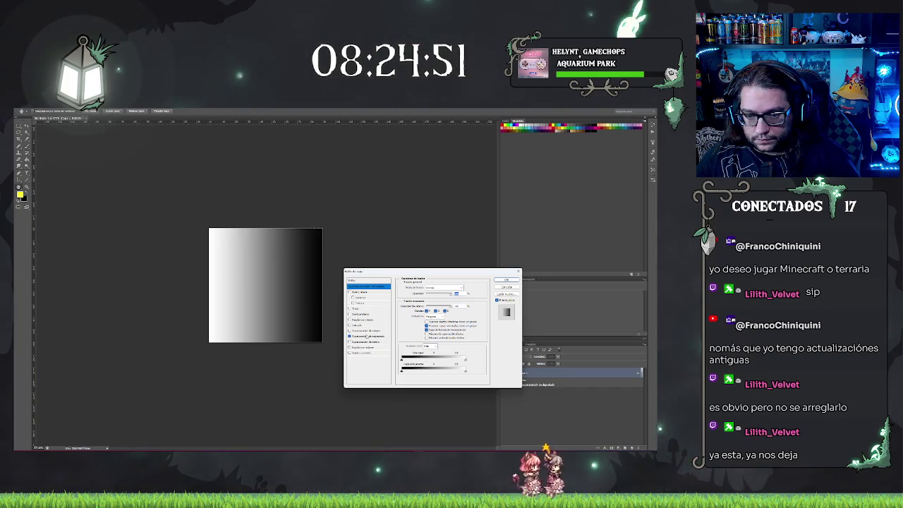
click(359, 336)
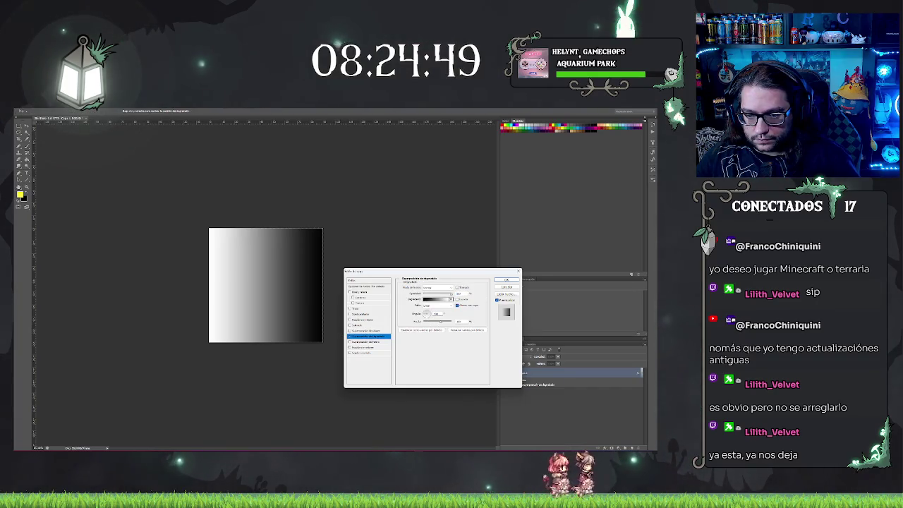
click(428, 316)
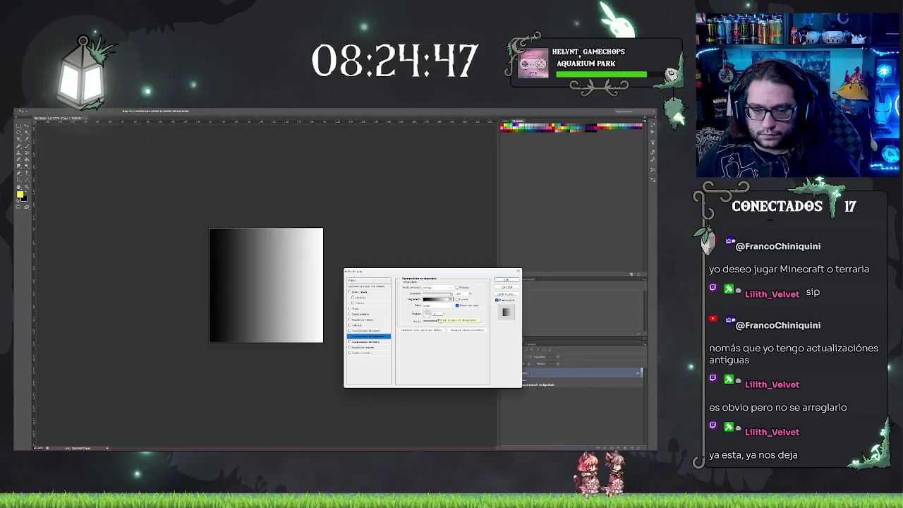
Step: Add a colour stop and drag it right, leaving only a narrow white fade at the edge
click(444, 301)
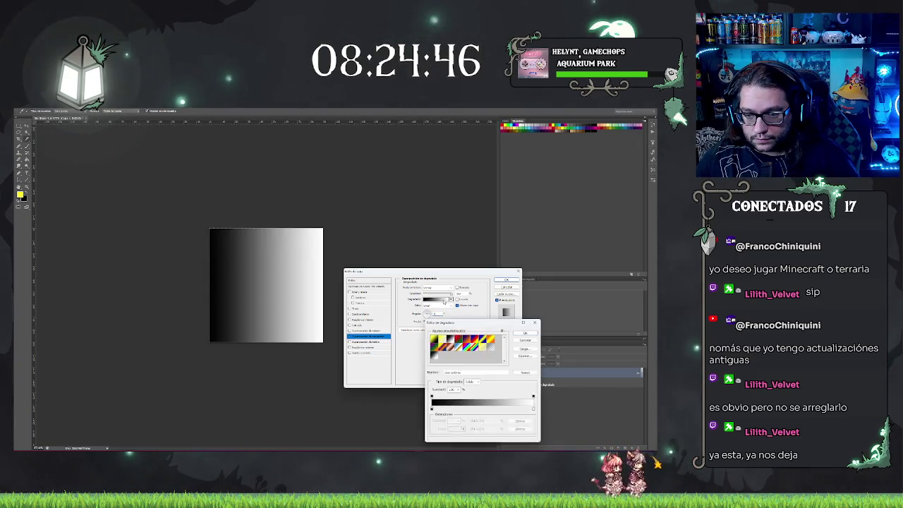
click(491, 408)
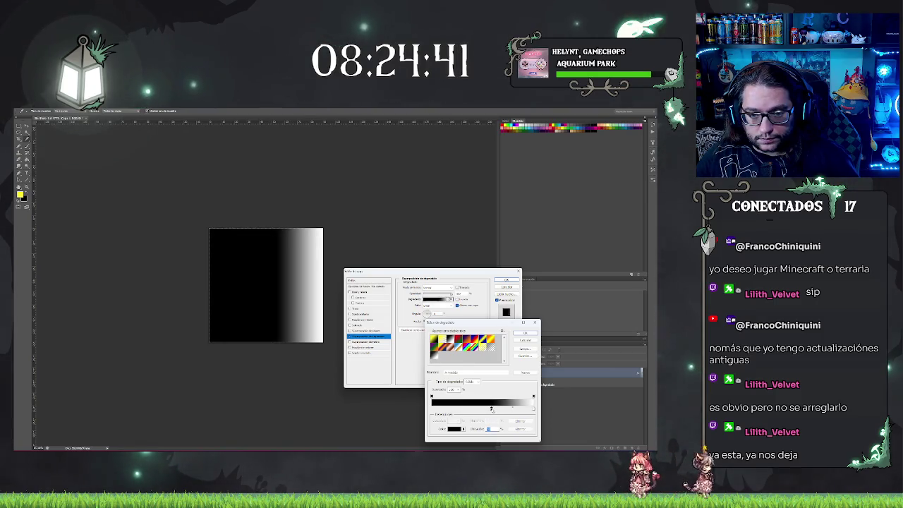
drag(491, 409, 514, 408)
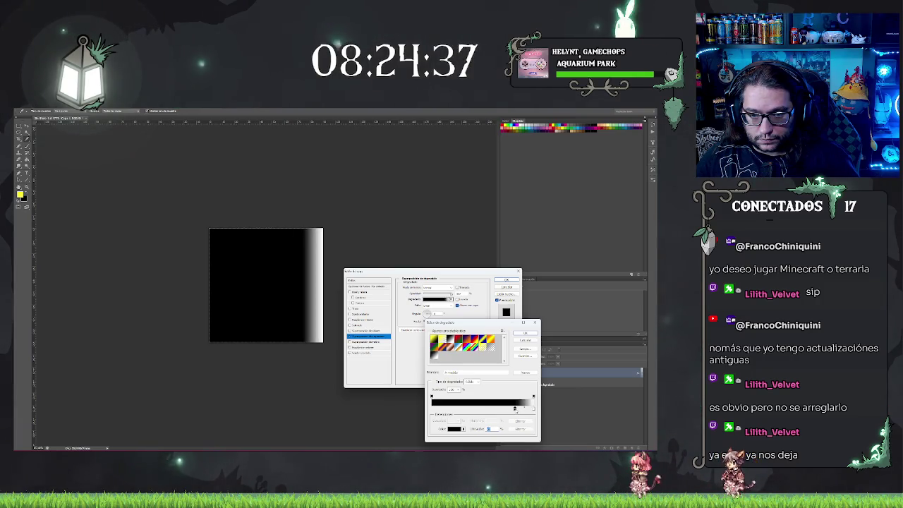
click(521, 336)
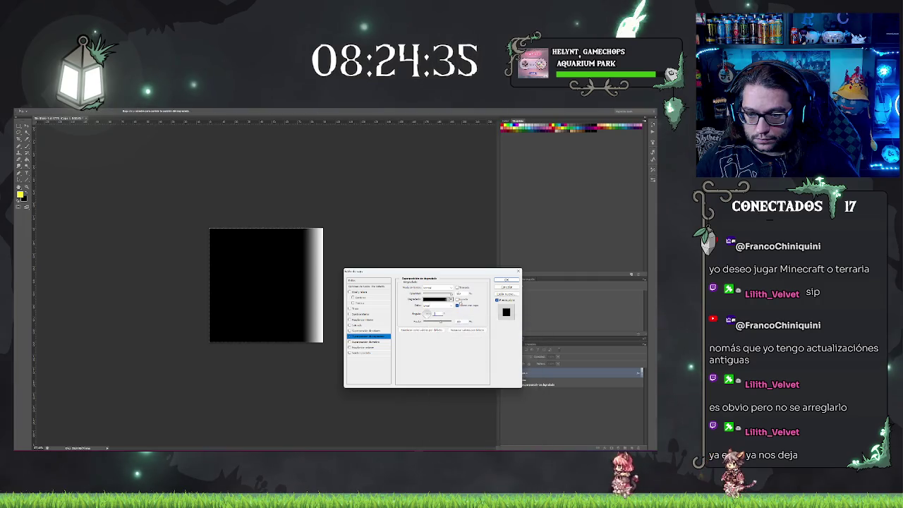
click(503, 280)
click(24, 111)
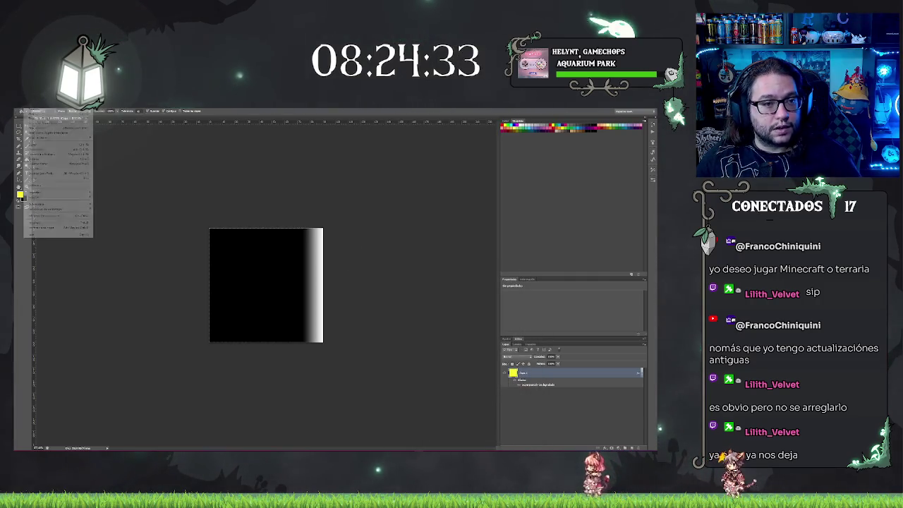
Step: Save the gradient image as 'fondo' and switch back to Unreal Engine
click(55, 169)
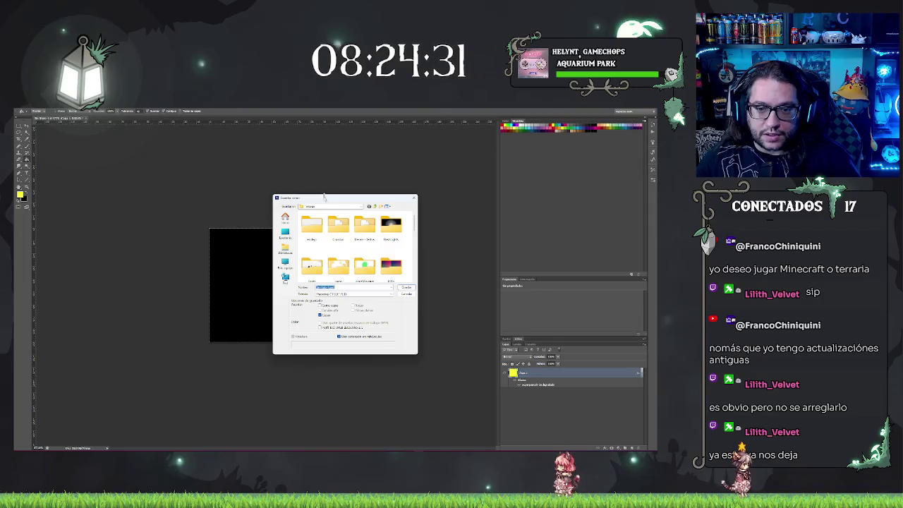
text(fondo)
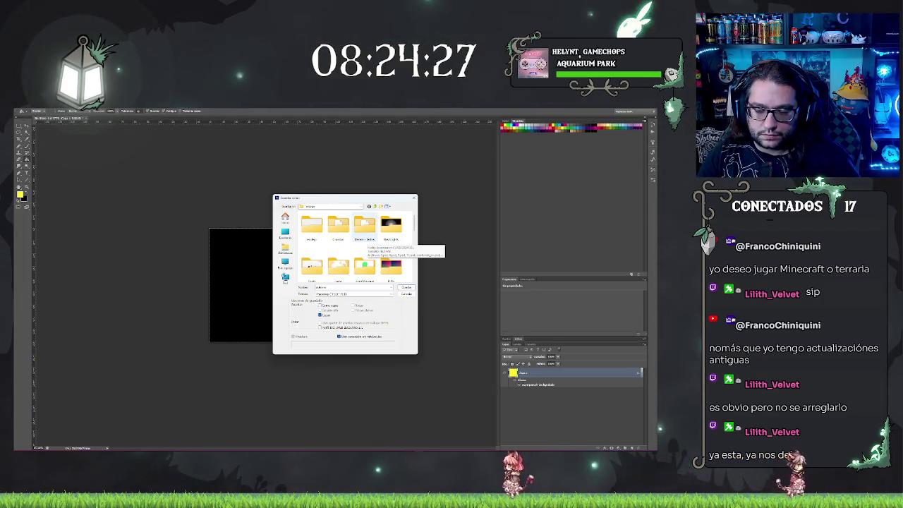
key(Return)
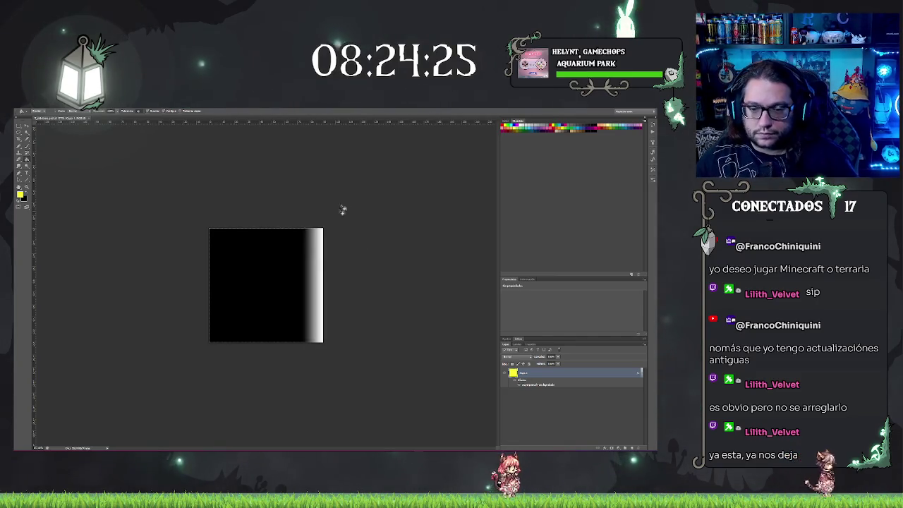
key(alt+Tab)
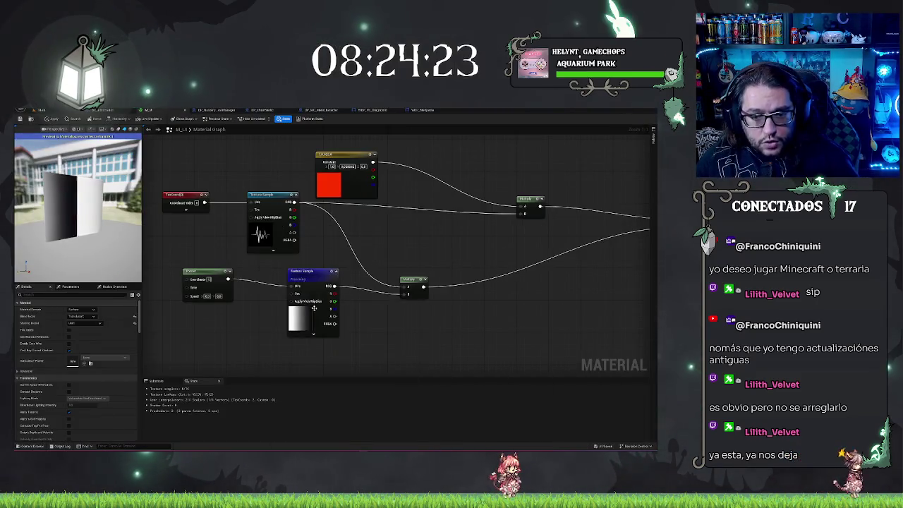
click(40, 110)
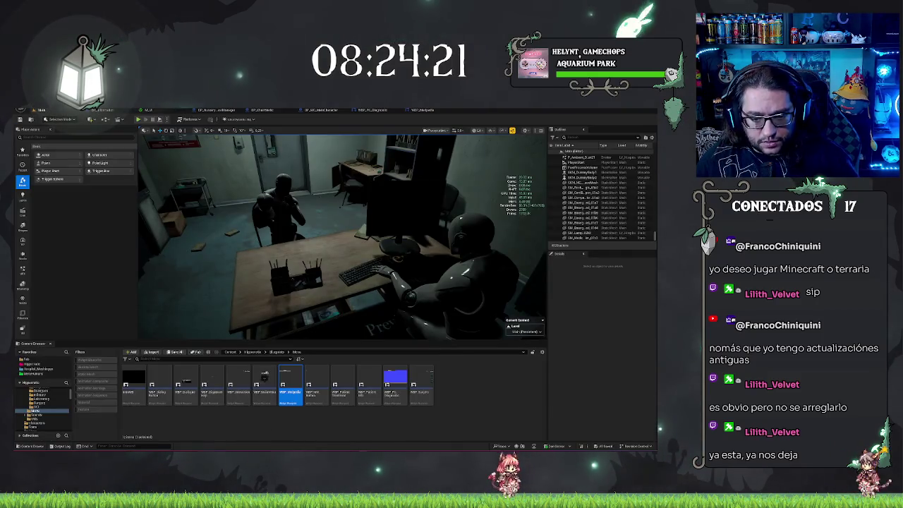
click(35, 410)
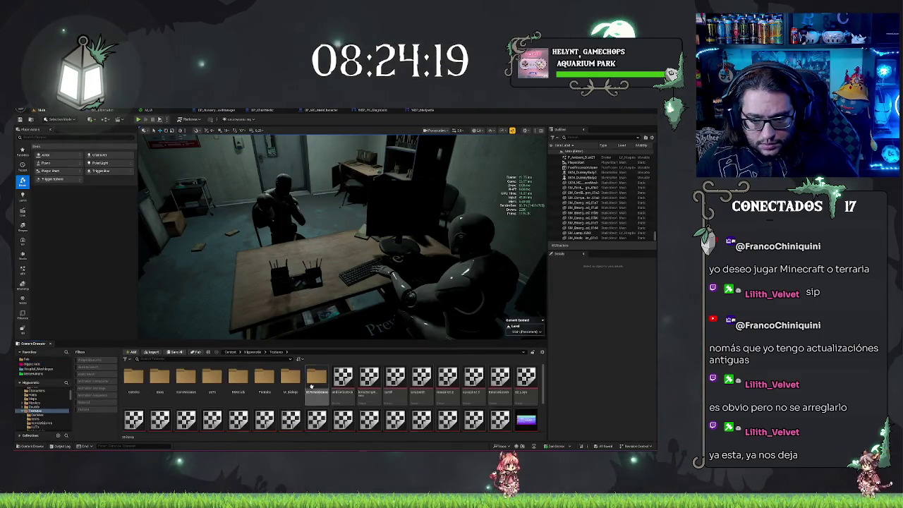
scroll(523, 399, down, 2)
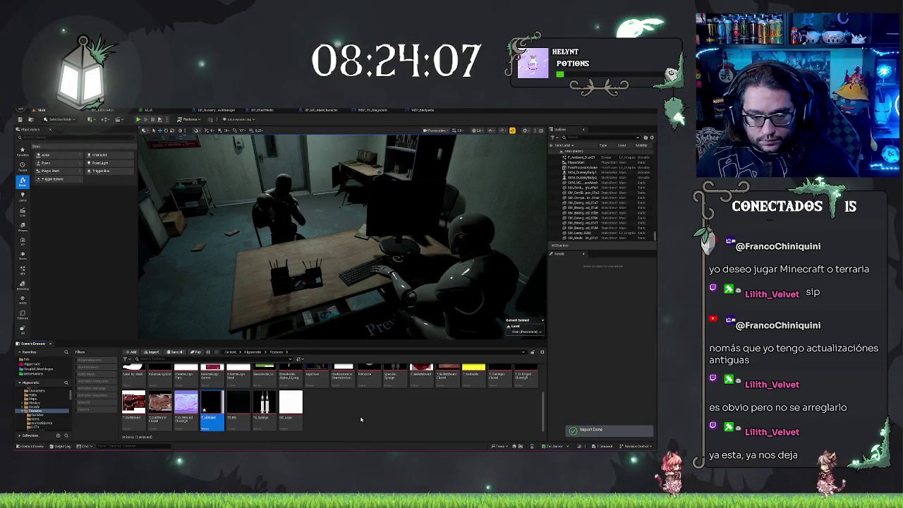
click(421, 110)
click(148, 110)
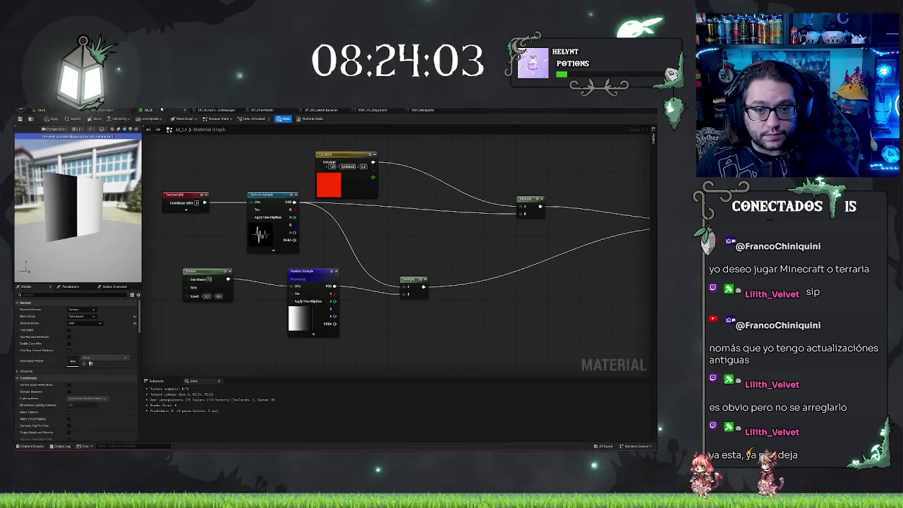
Step: Assign the new mostly-black mask texture to the lower Texture Sample and adjust the Panner speed
click(305, 272)
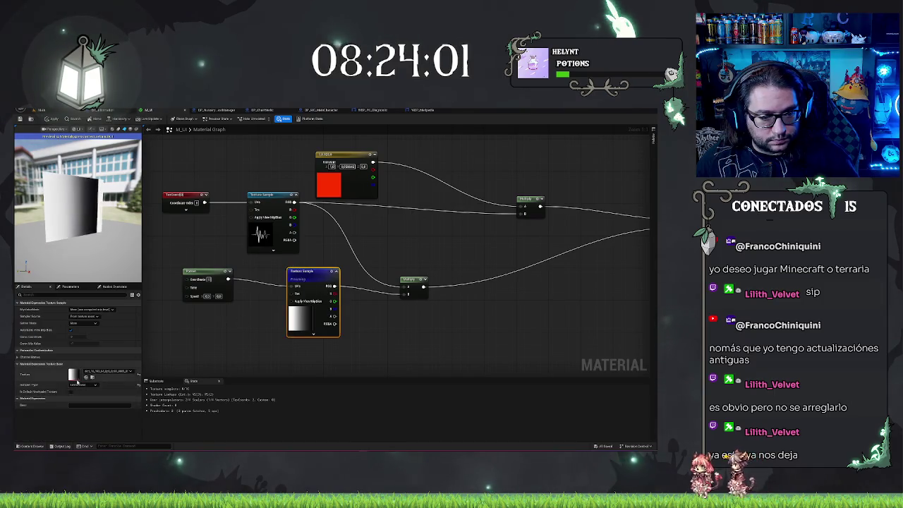
click(86, 378)
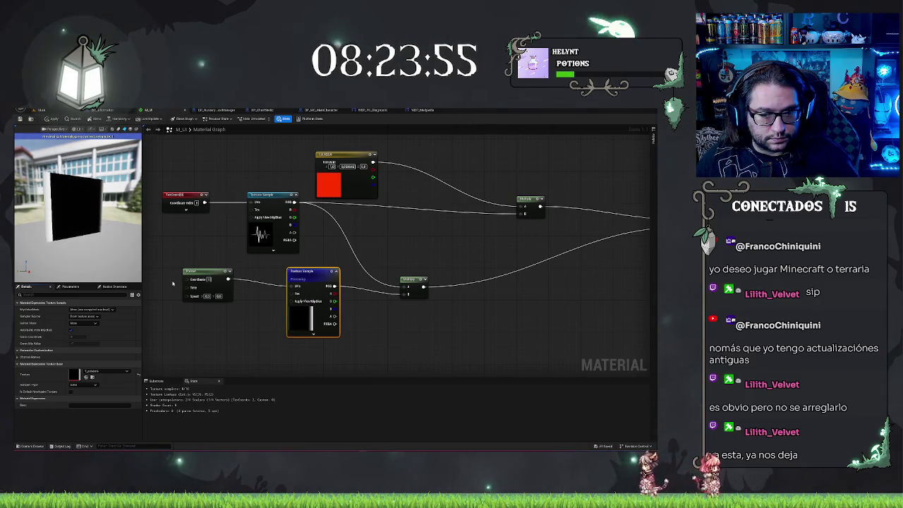
click(207, 297)
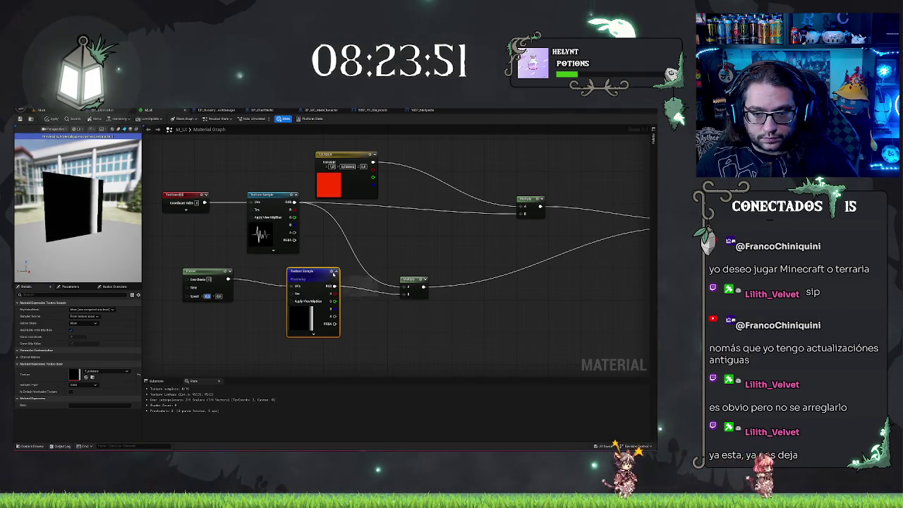
key(space)
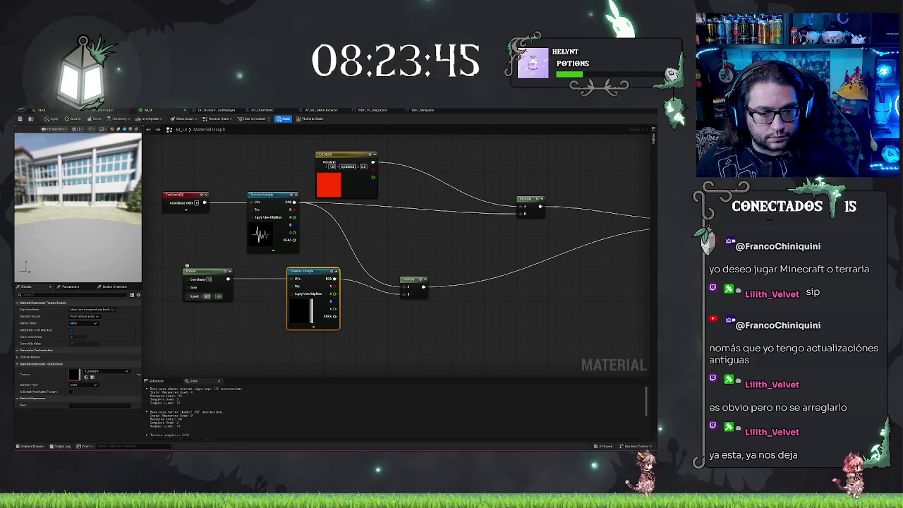
click(212, 296)
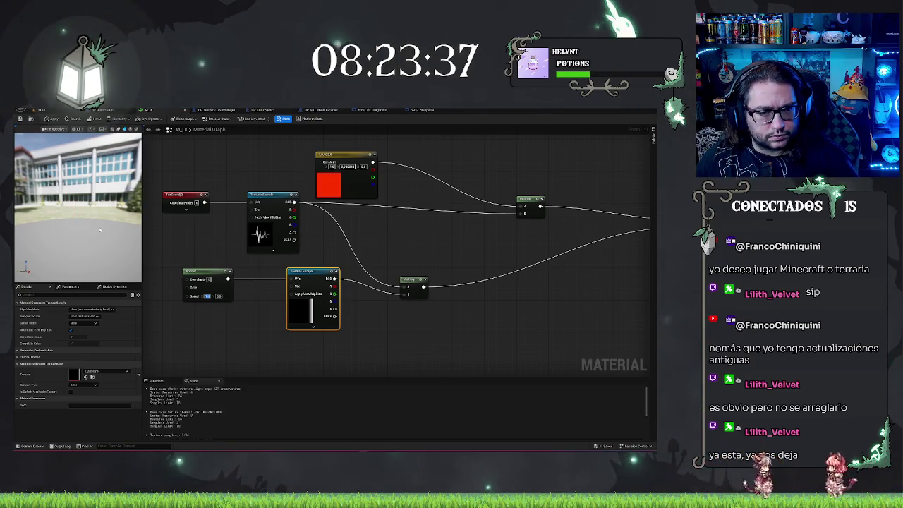
click(77, 212)
drag(78, 212, 63, 212)
drag(77, 243, 116, 249)
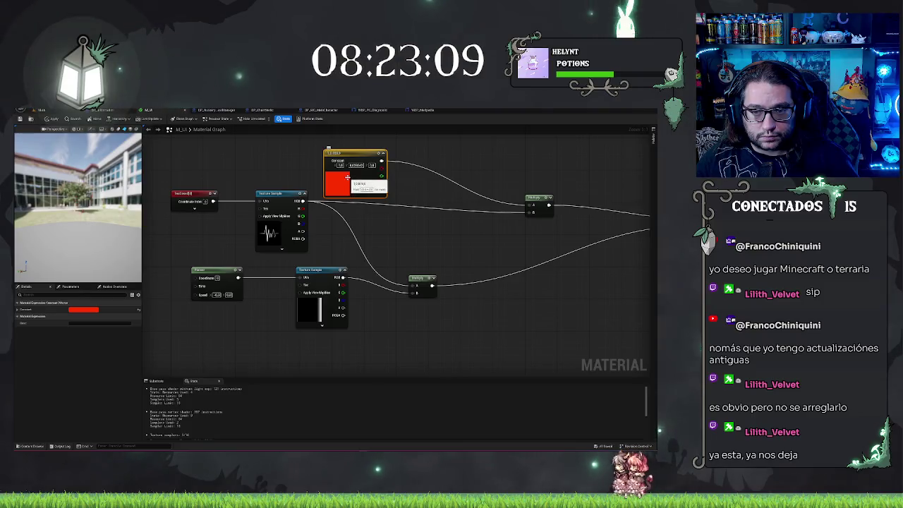
Step: Change the Constant colour from red to light green and apply the M_UI material
double_click(344, 176)
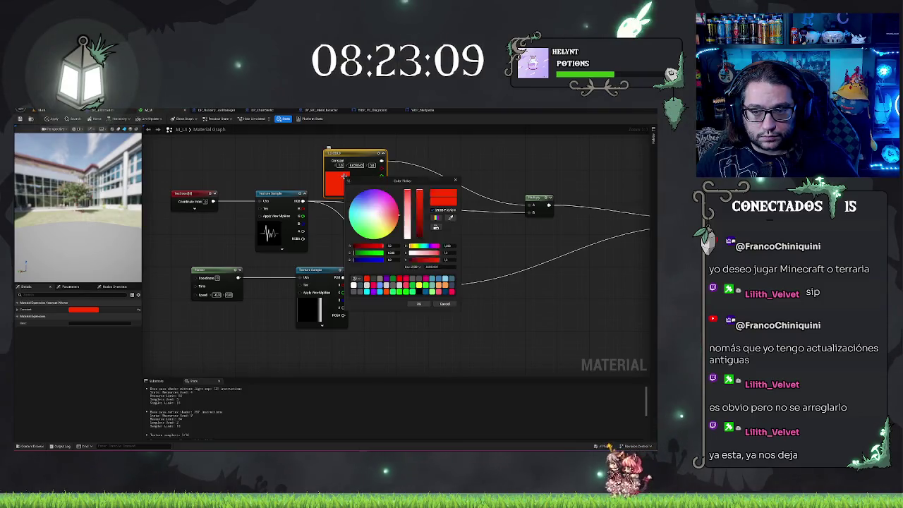
click(431, 292)
click(418, 304)
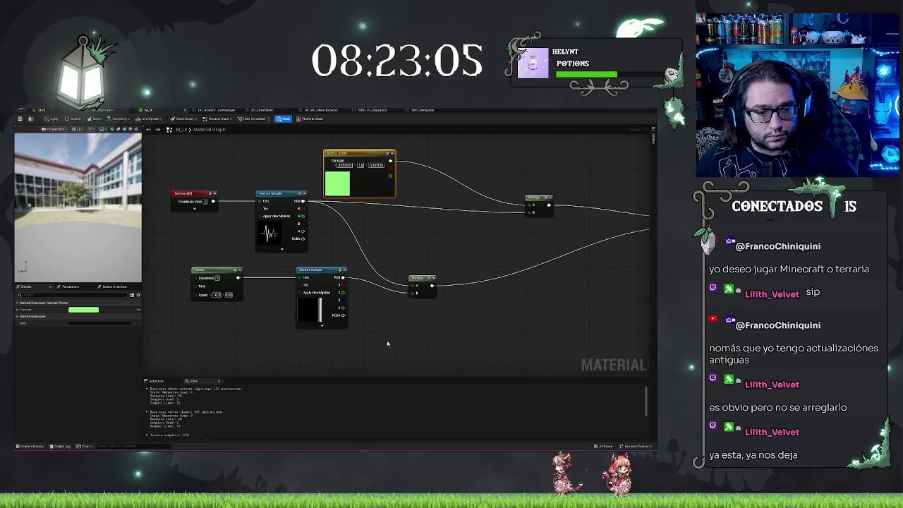
click(207, 242)
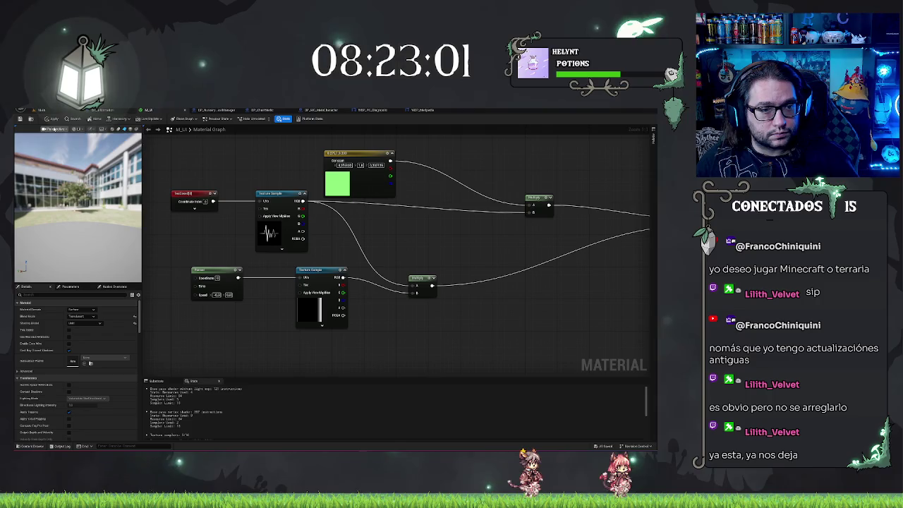
click(19, 118)
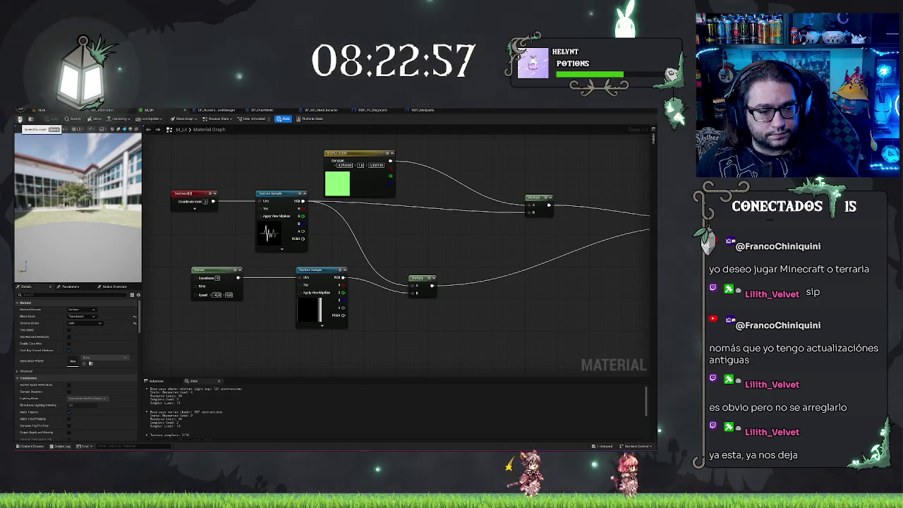
scroll(208, 217, down, 3)
Step: Add a Multiply node beside the Panner in the M_UI graph
scroll(284, 269, up, 3)
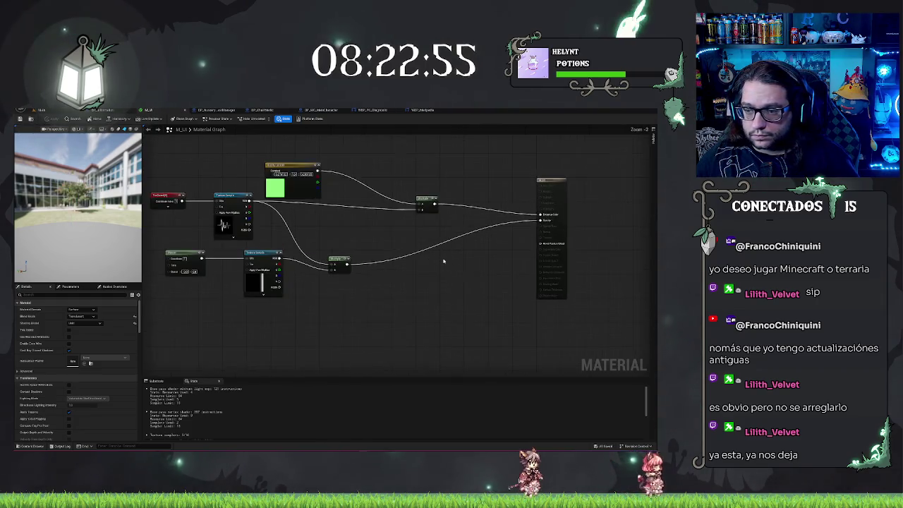
scroll(431, 228, up, 2)
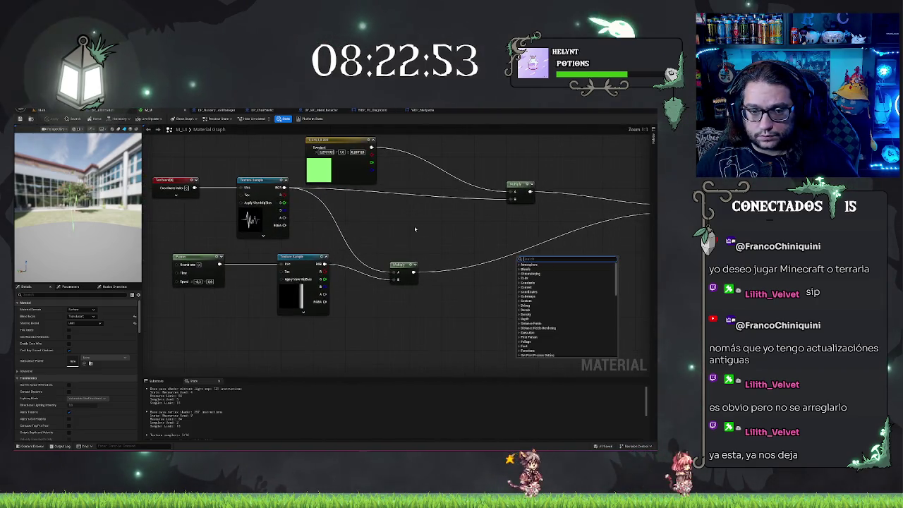
click(297, 255)
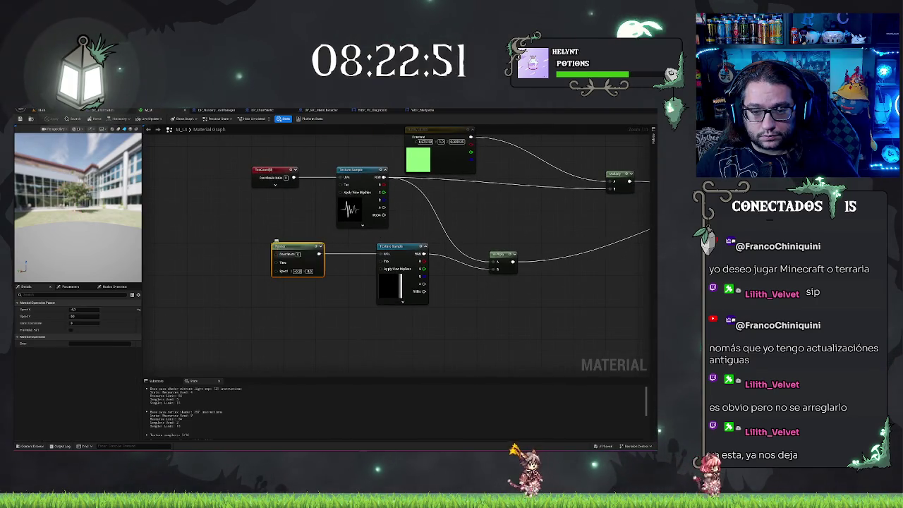
drag(226, 303, 303, 319)
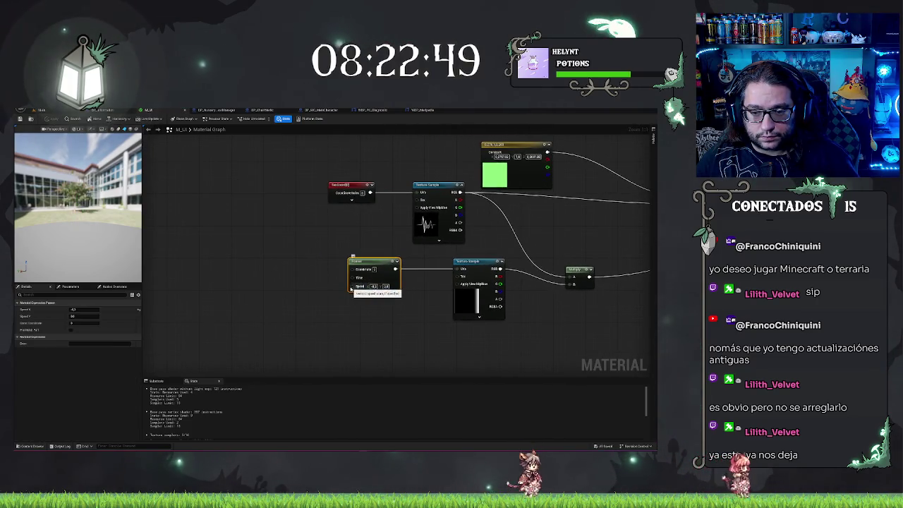
right_click(252, 293)
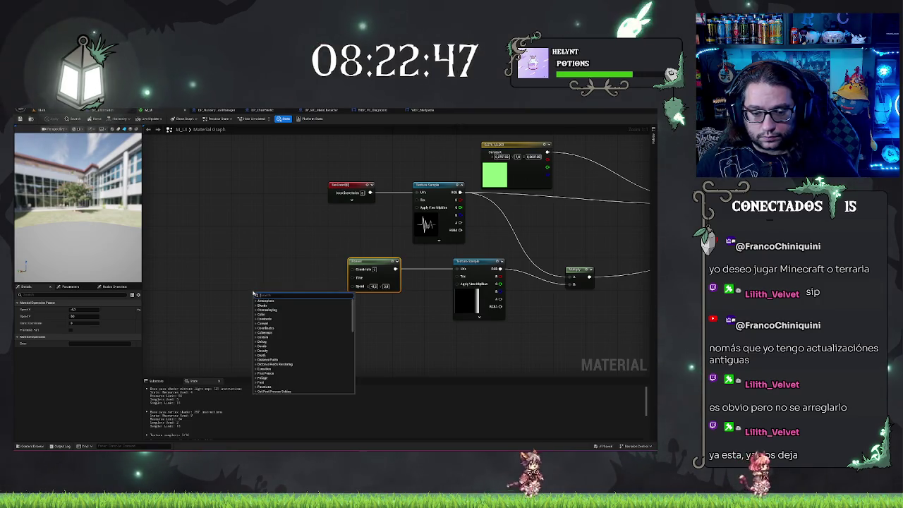
text(multiply)
key(Return)
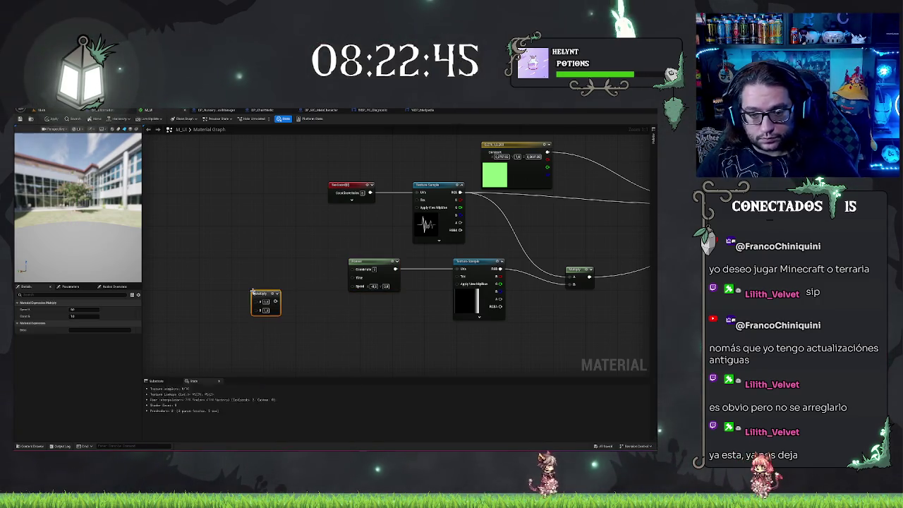
mouse_move(255, 289)
mouse_down()
mouse_move(267, 261)
mouse_move(354, 286)
mouse_up()
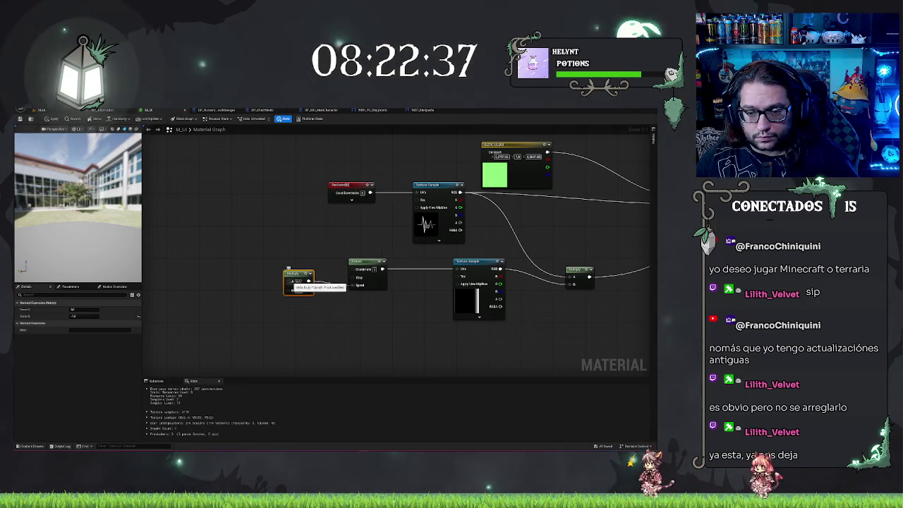
Step: Add a Constant2Vector node via a 'timevector' search and place it left of Multiply
right_click(247, 283)
text(time)
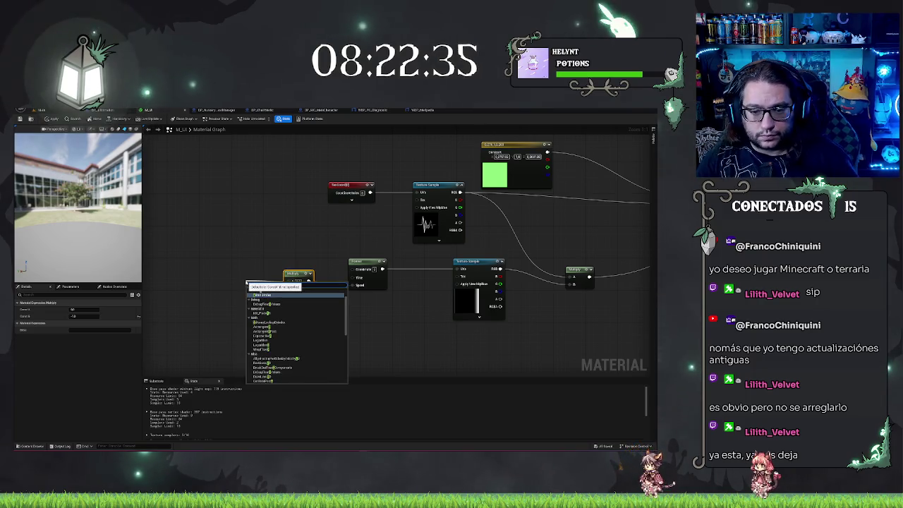
text(vector)
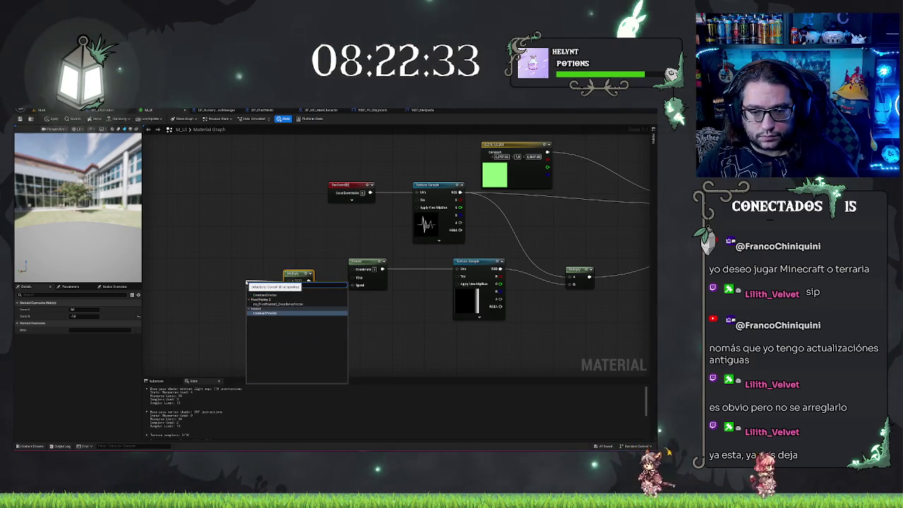
key(Return)
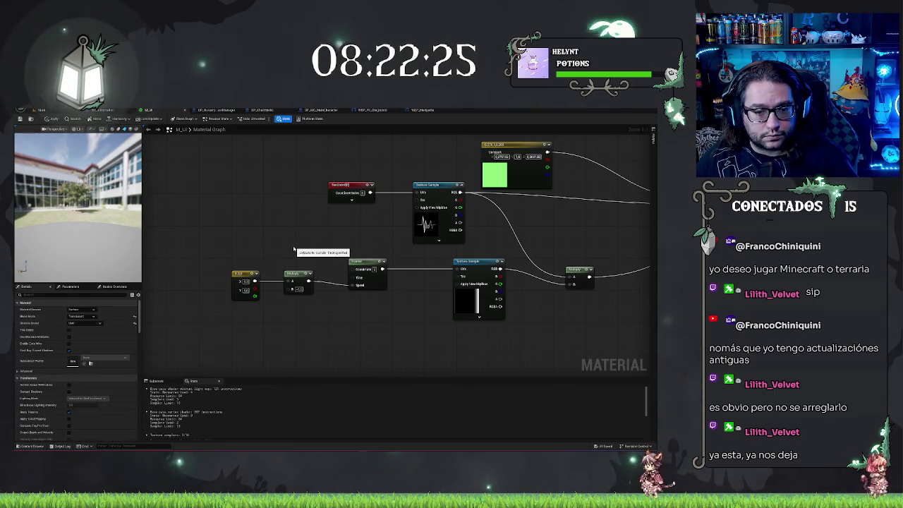
click(244, 279)
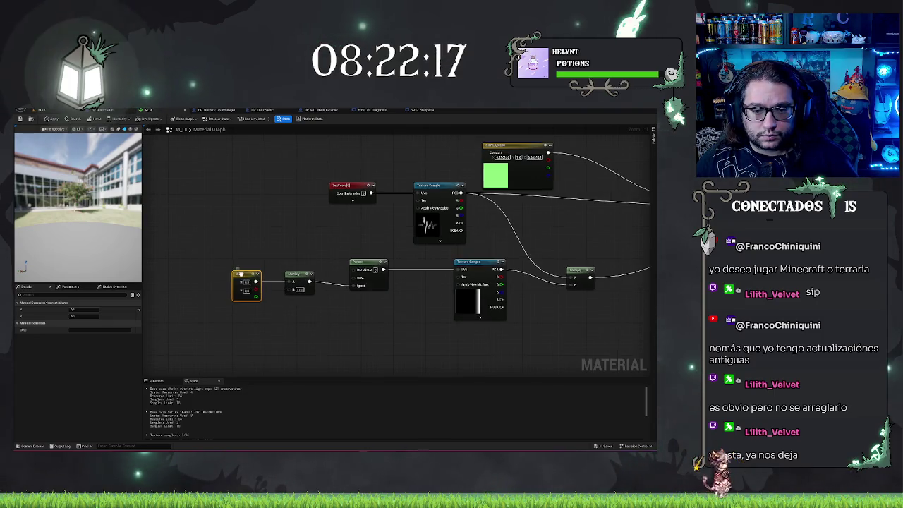
right_click(241, 273)
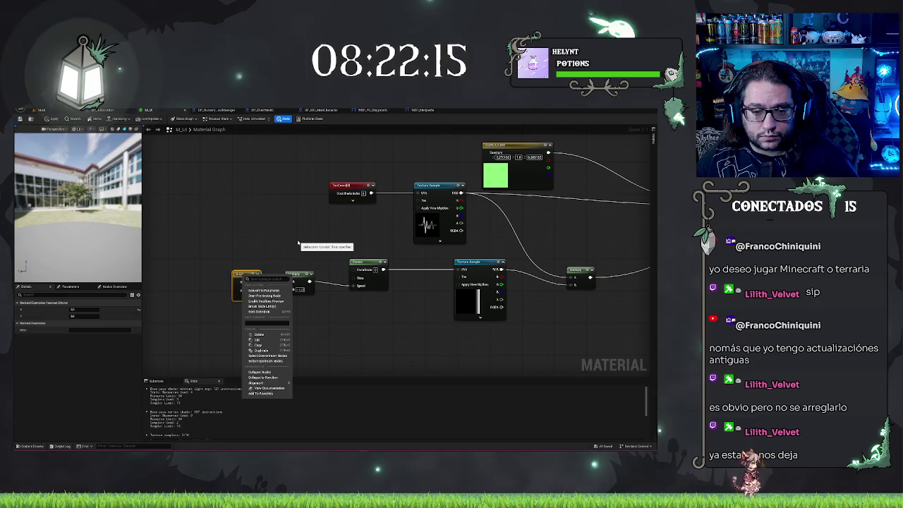
key(Escape)
click(241, 276)
mouse_move(240, 275)
mouse_down()
mouse_move(191, 276)
mouse_move(200, 277)
mouse_up()
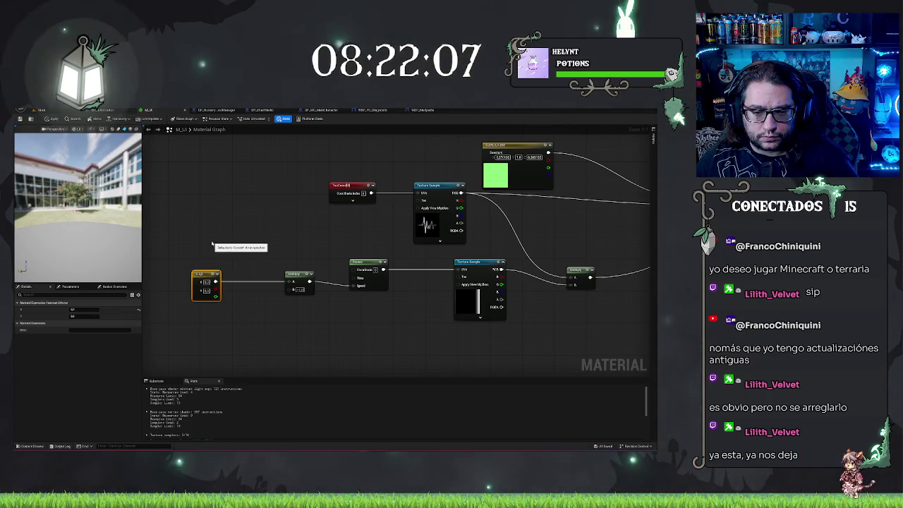
Step: Convert the Constant2Vector to a parameter, then delete the resulting red vector parameter node
right_click(202, 276)
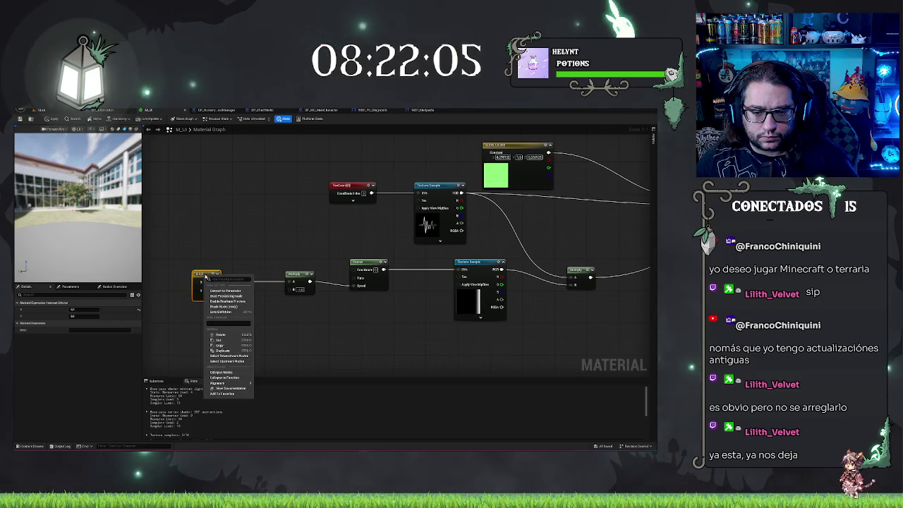
click(224, 291)
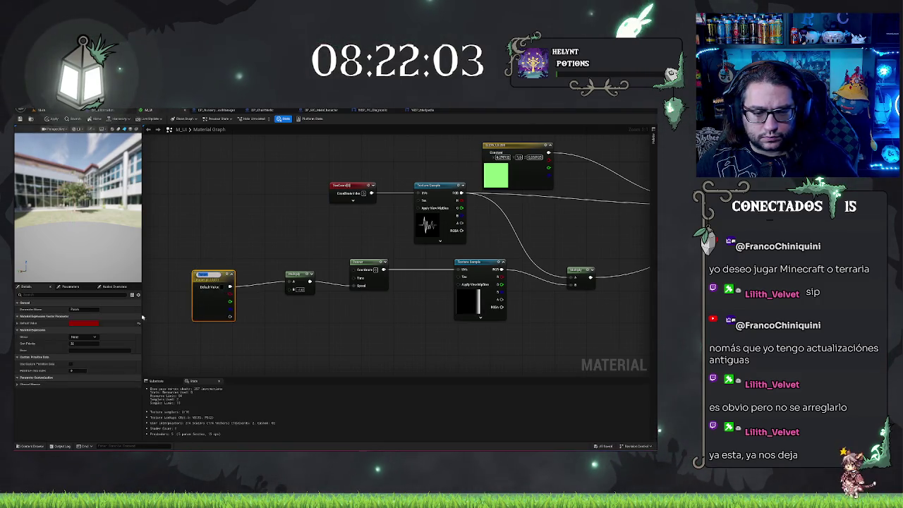
click(206, 246)
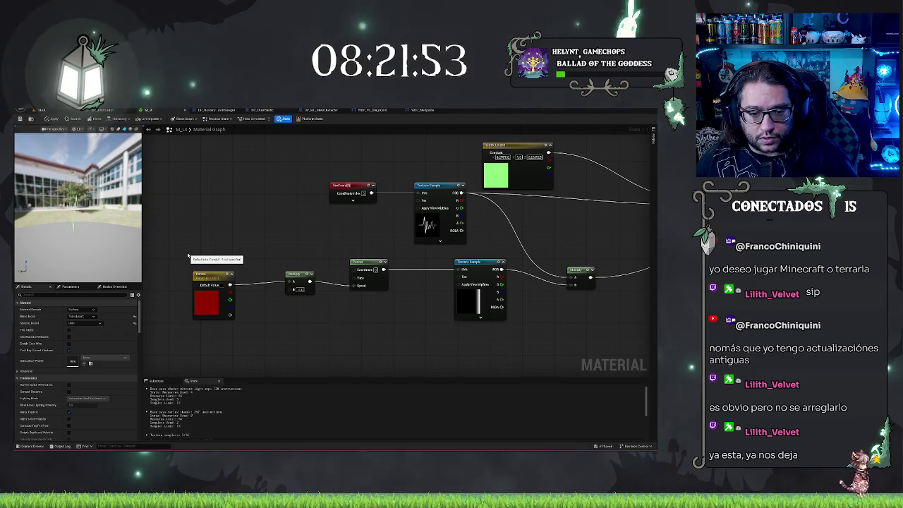
click(206, 296)
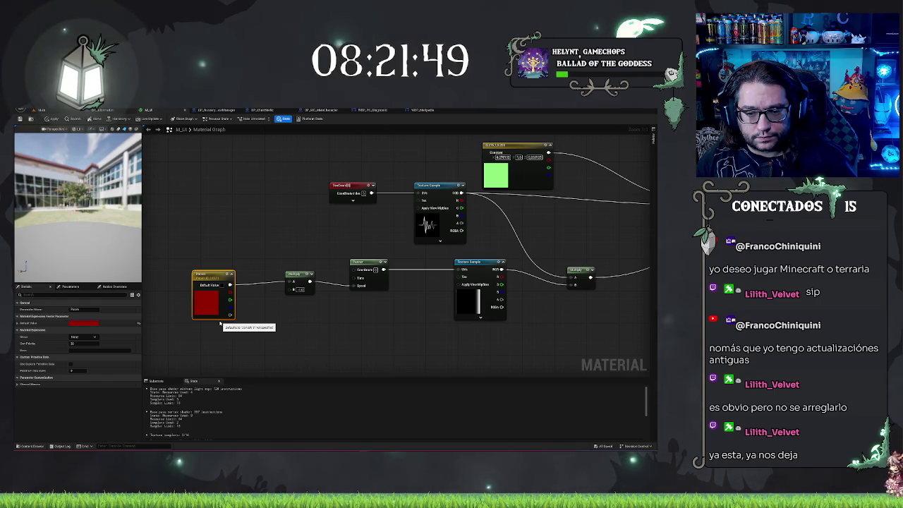
key(Delete)
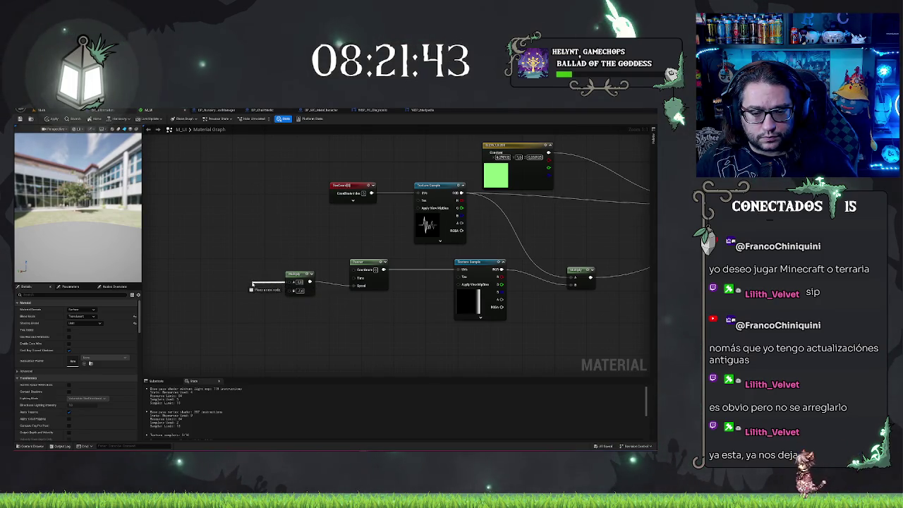
Step: Inspect the Multiply node, leaving its A input unconnected without adding a node
drag(253, 284, 254, 285)
key(Escape)
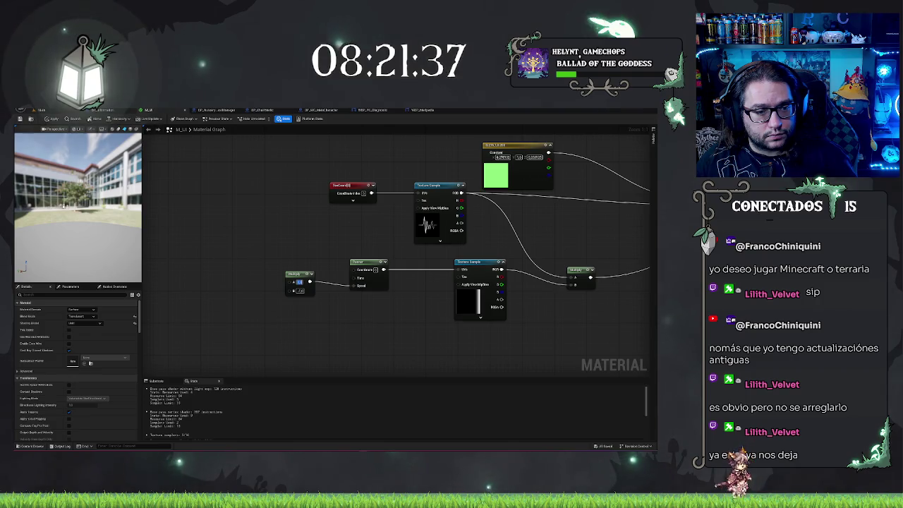
drag(294, 282, 266, 282)
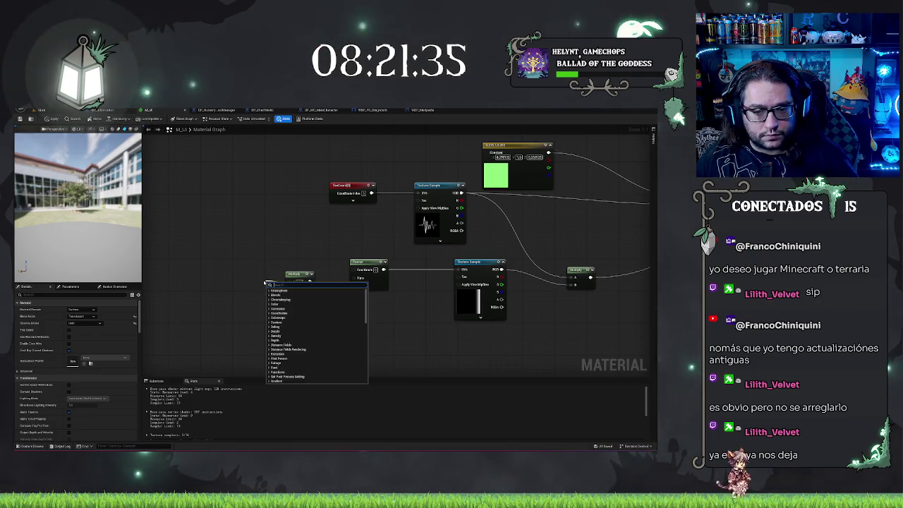
text(m)
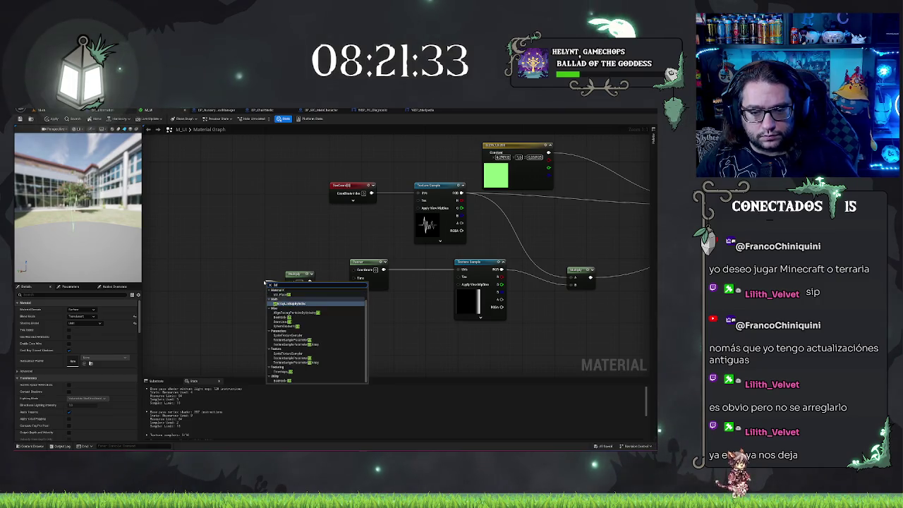
click(231, 201)
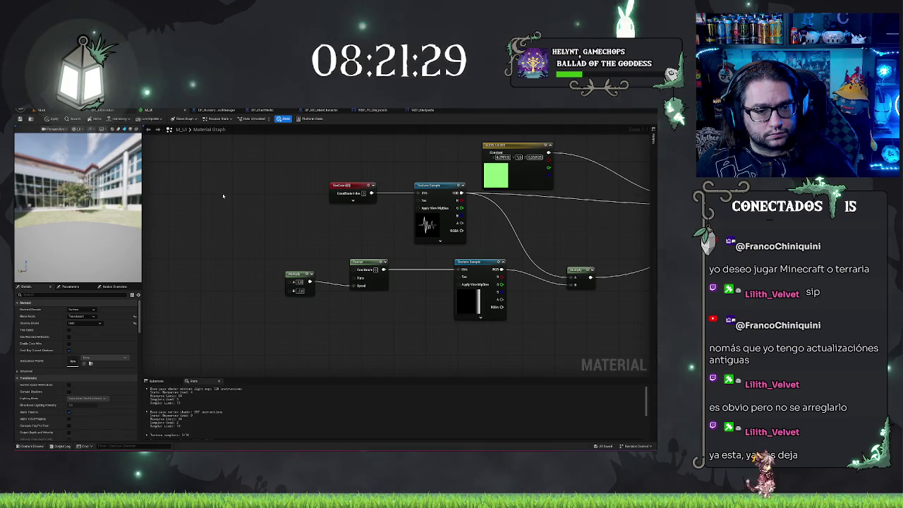
click(298, 280)
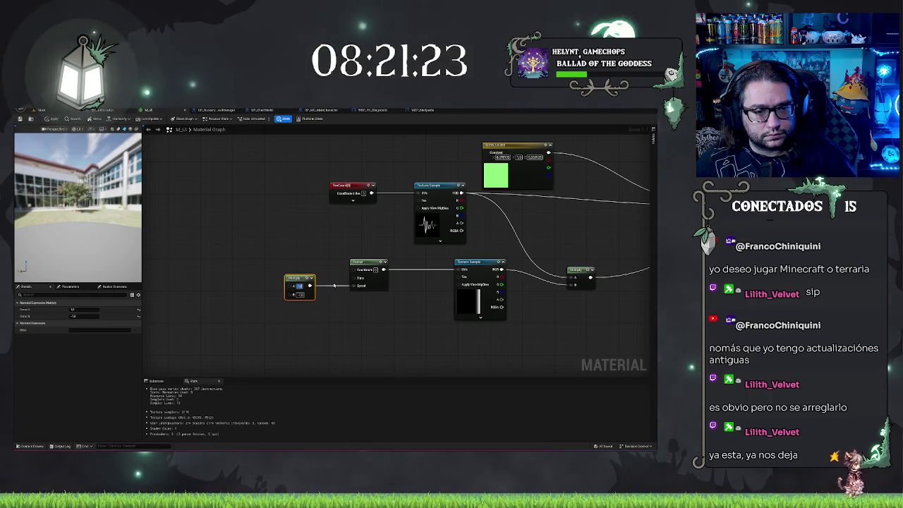
click(253, 245)
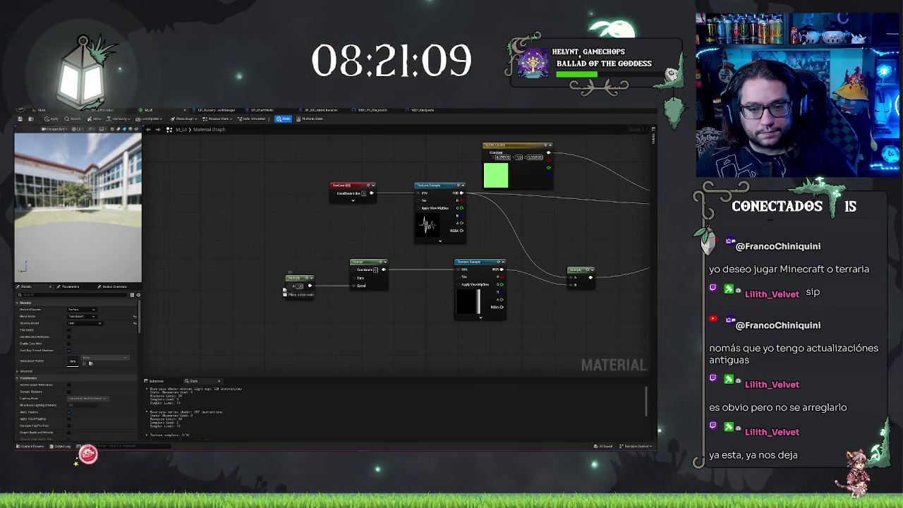
Step: Create a Scalar Parameter named Speed, discarding a stray Vector Parameter, and wire it into Multiply's A input
drag(262, 287, 262, 289)
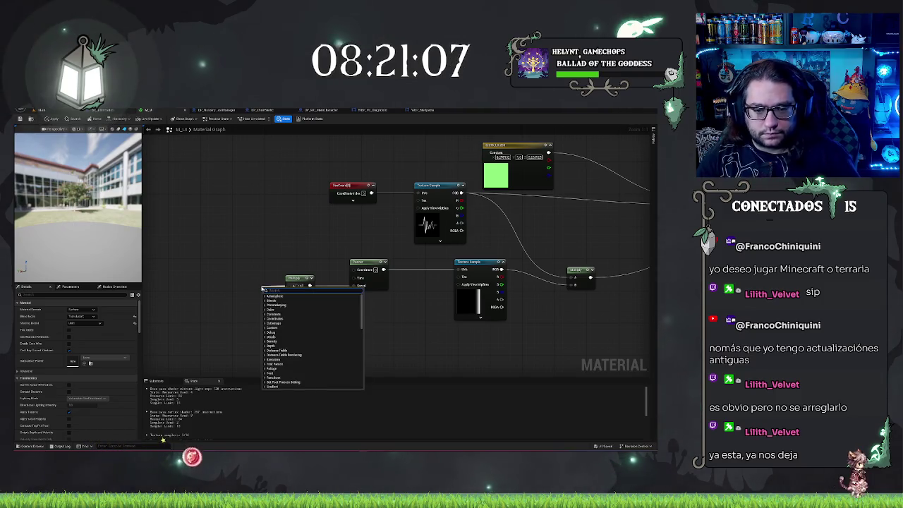
text(param)
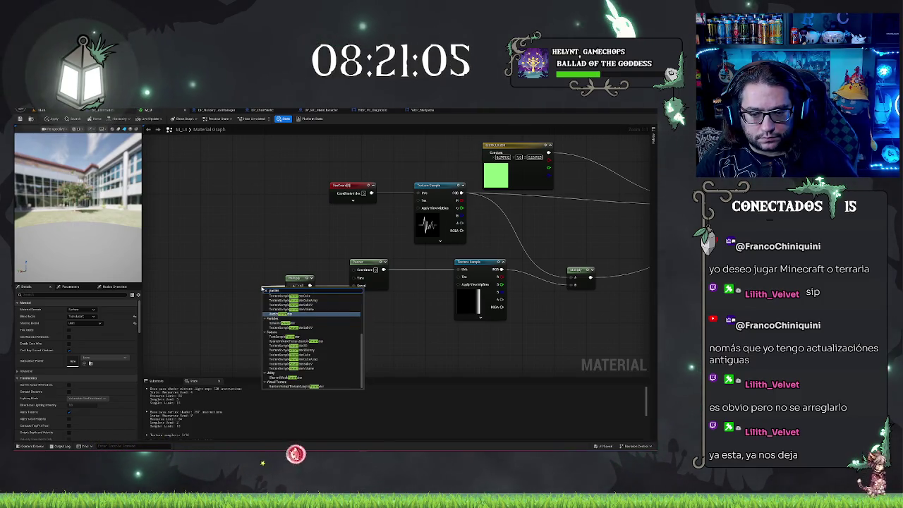
key(Return)
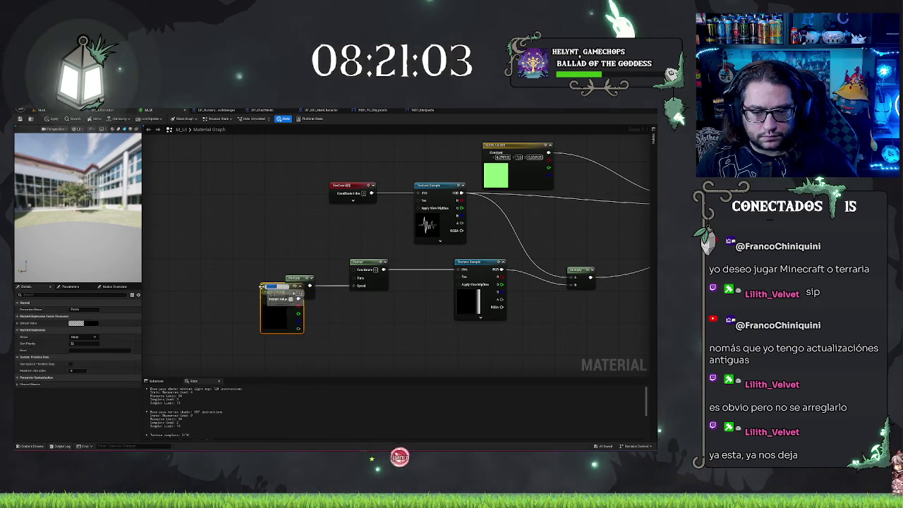
key(Delete)
right_click(214, 275)
text(param)
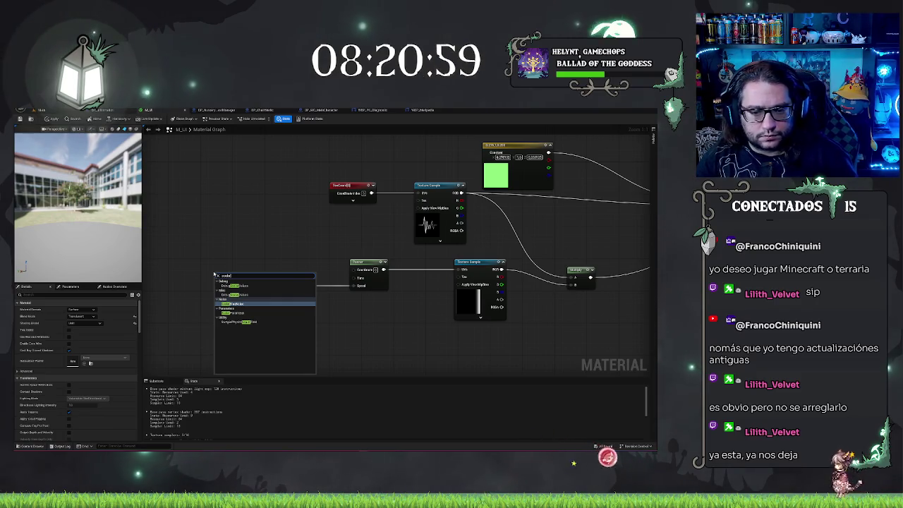
key(Down)
key(Return)
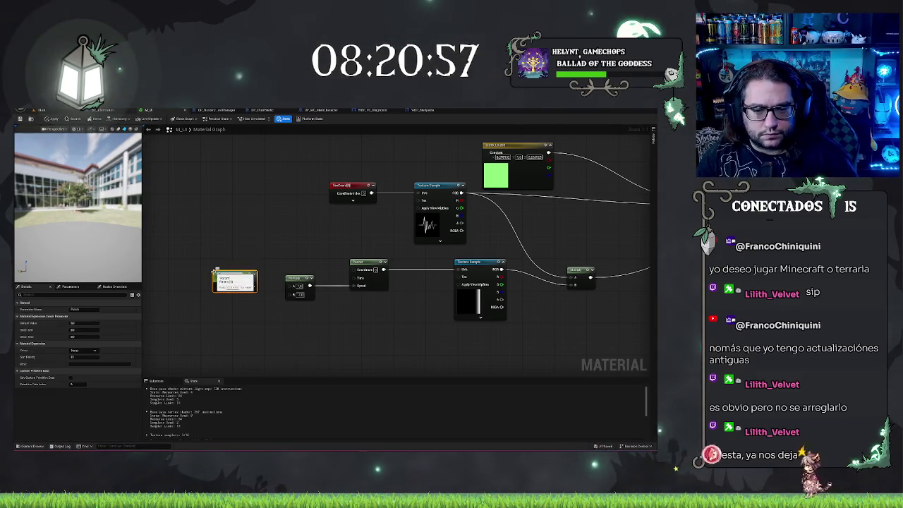
click(271, 292)
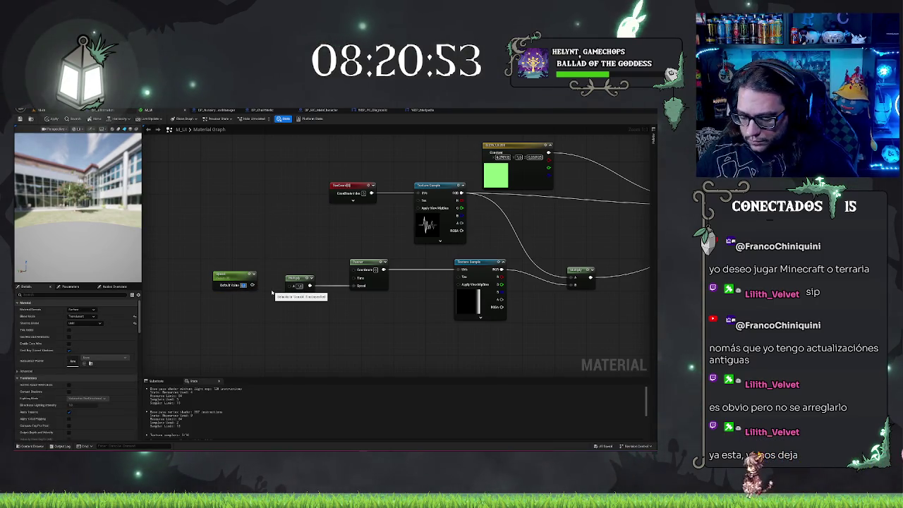
drag(252, 284, 289, 285)
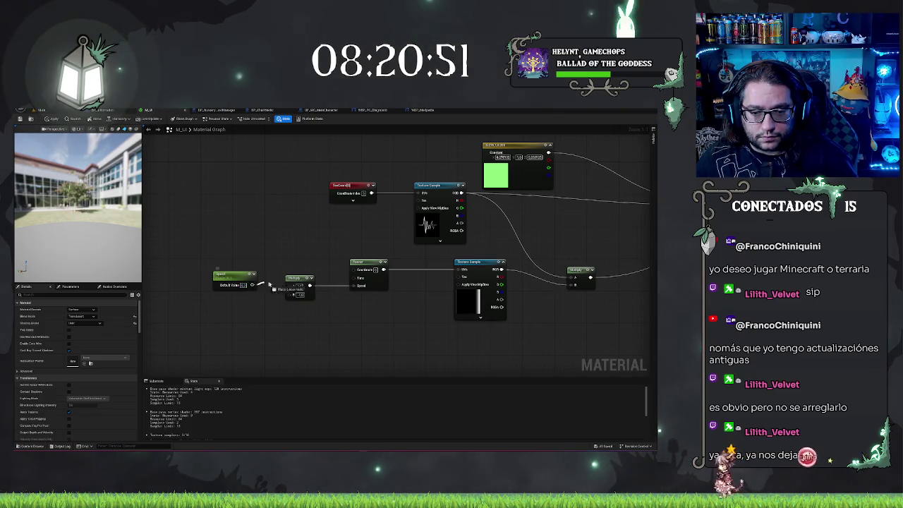
drag(227, 242, 268, 295)
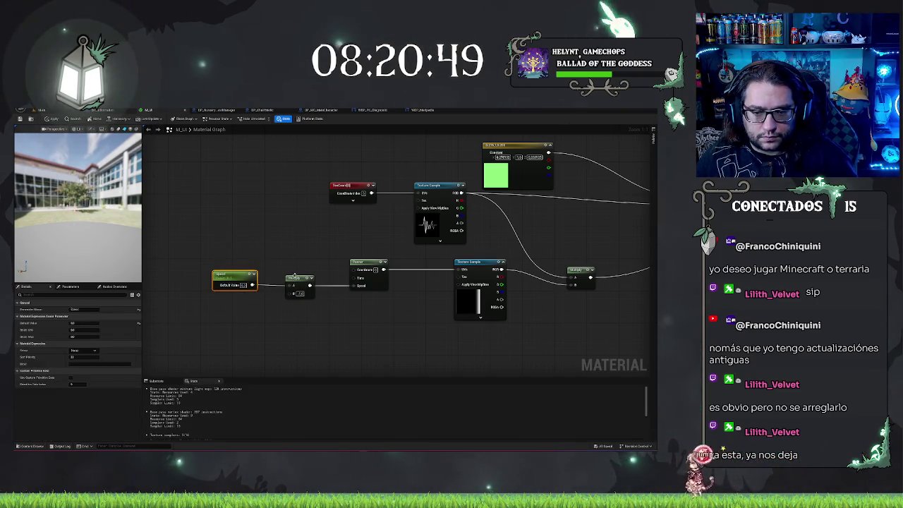
click(271, 256)
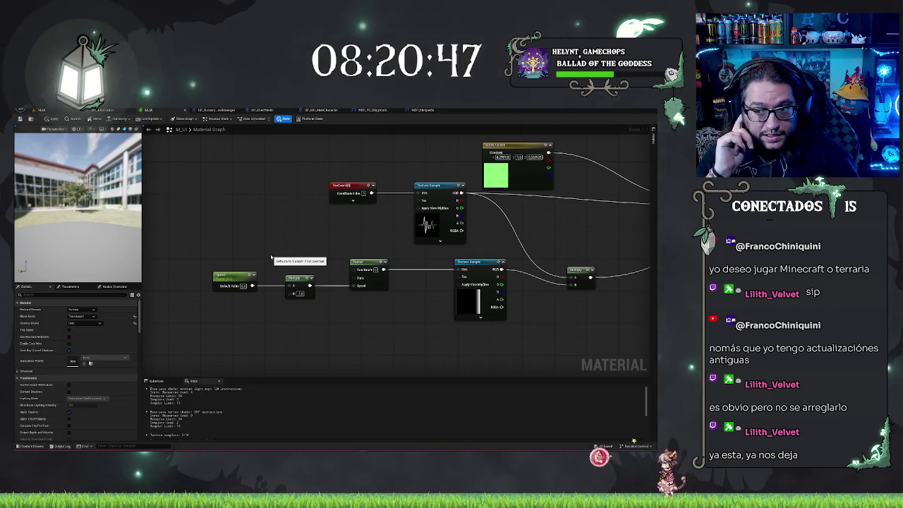
Step: Break the green Constant's wire into Multiply and pan to reveal the material output node
right_click(505, 144)
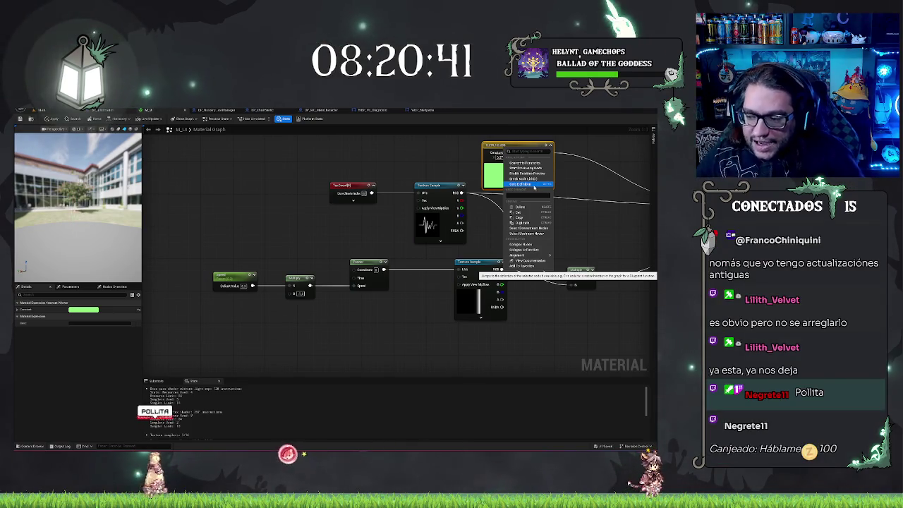
click(291, 231)
right_click(282, 239)
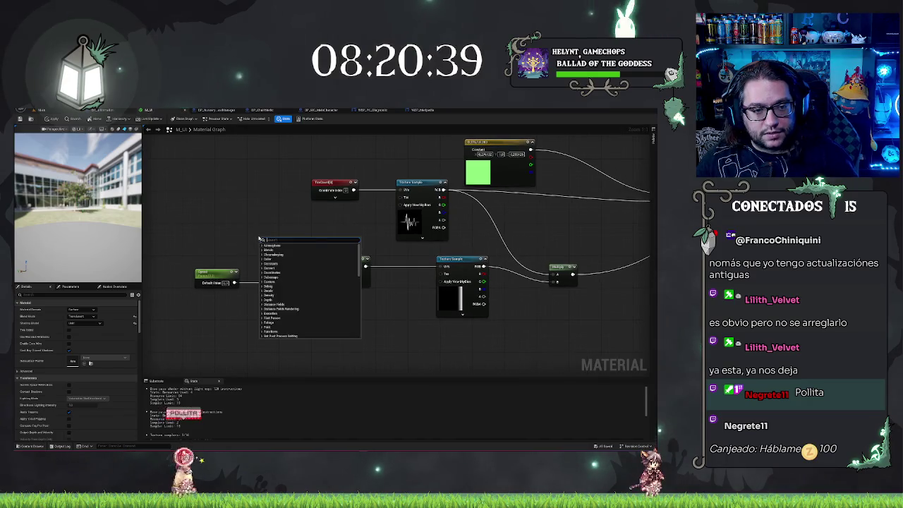
key(Escape)
scroll(455, 226, down, 5)
scroll(455, 223, up, 4)
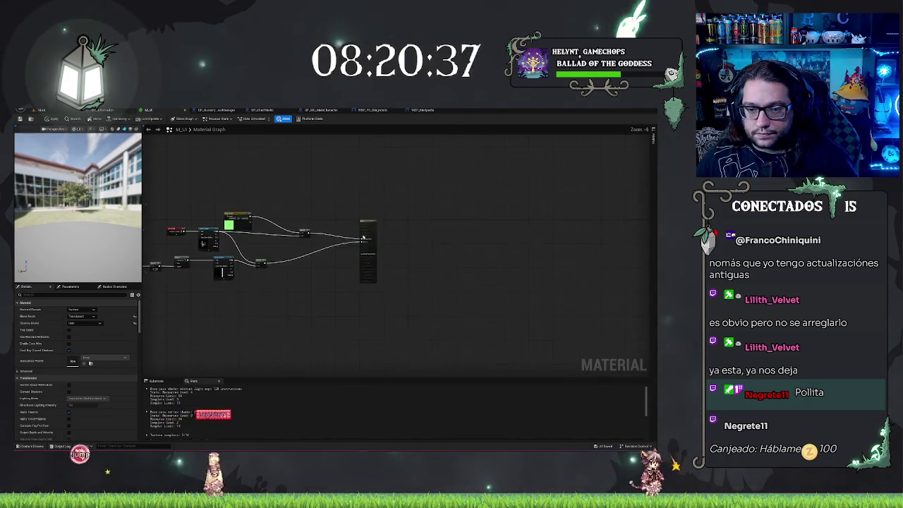
alt+click(367, 223)
drag(339, 186, 426, 183)
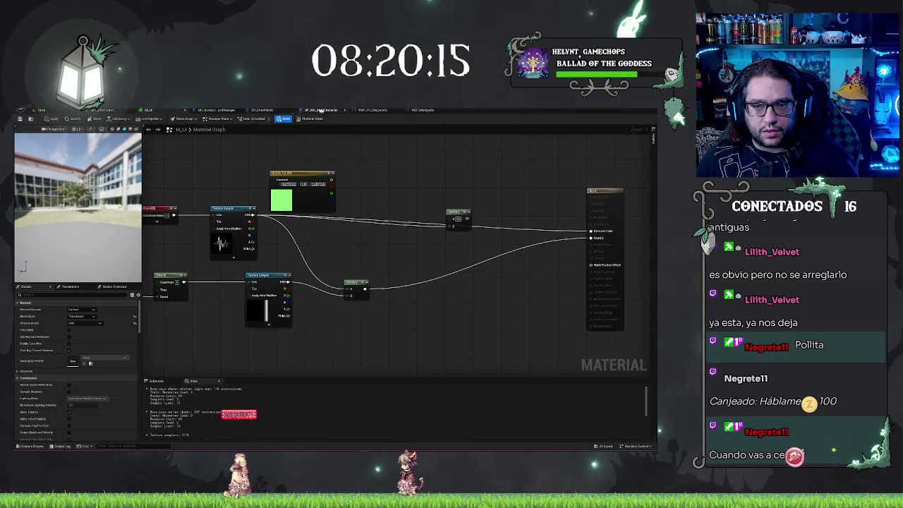
Step: Browse the Content Browser to Hipporealis > Blueprints > widgets and open WBP_Surgery
click(40, 110)
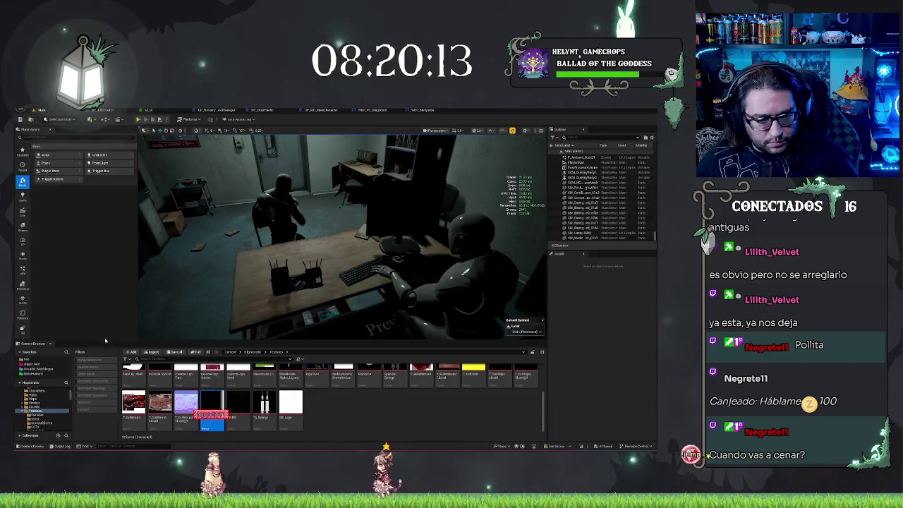
click(32, 406)
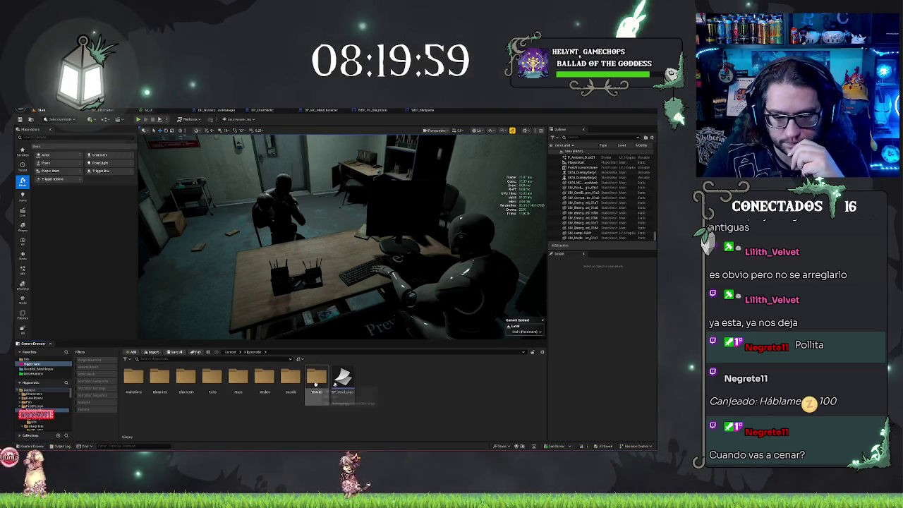
double_click(316, 379)
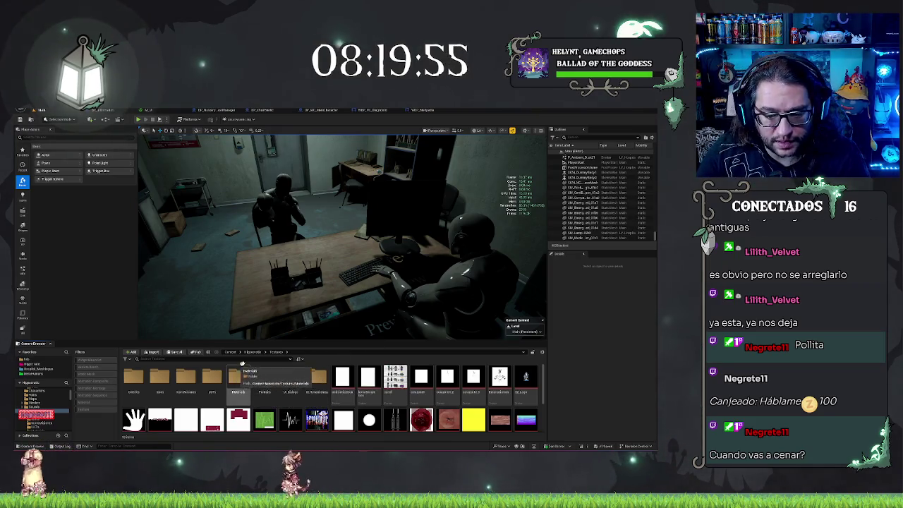
key(alt+Left)
double_click(160, 377)
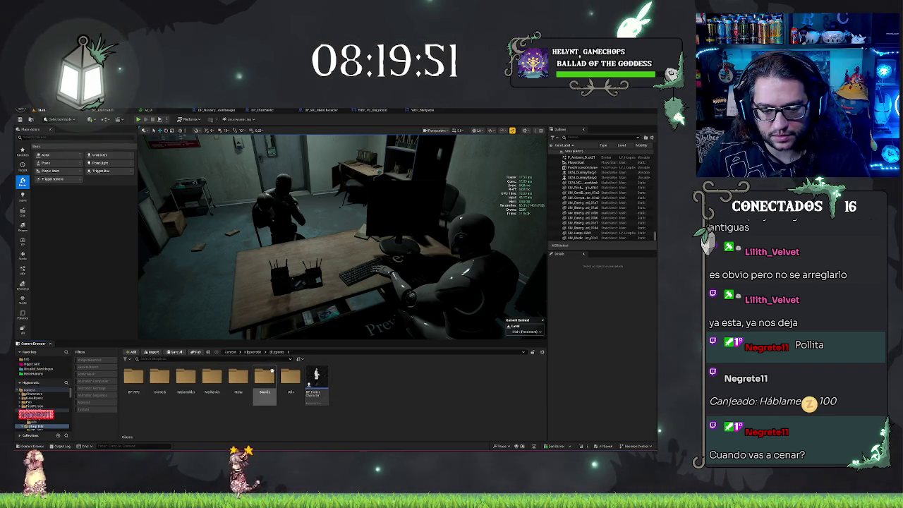
double_click(236, 378)
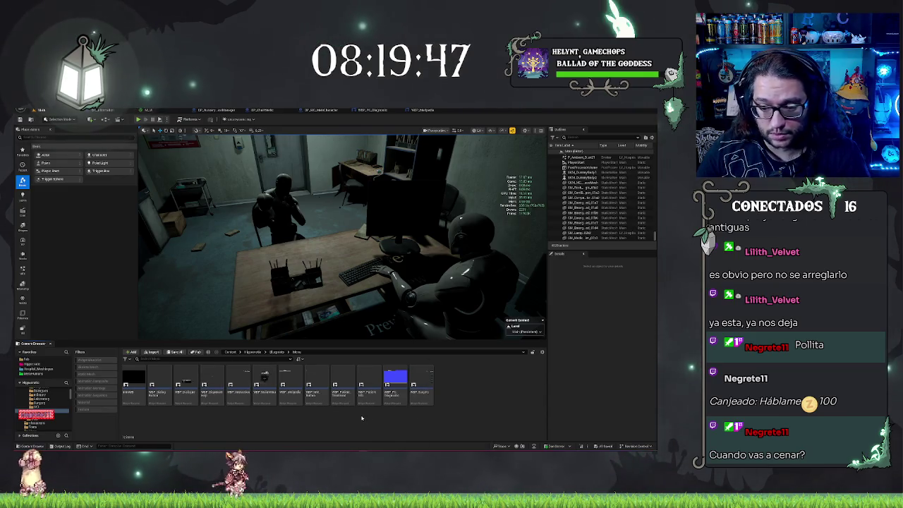
double_click(423, 379)
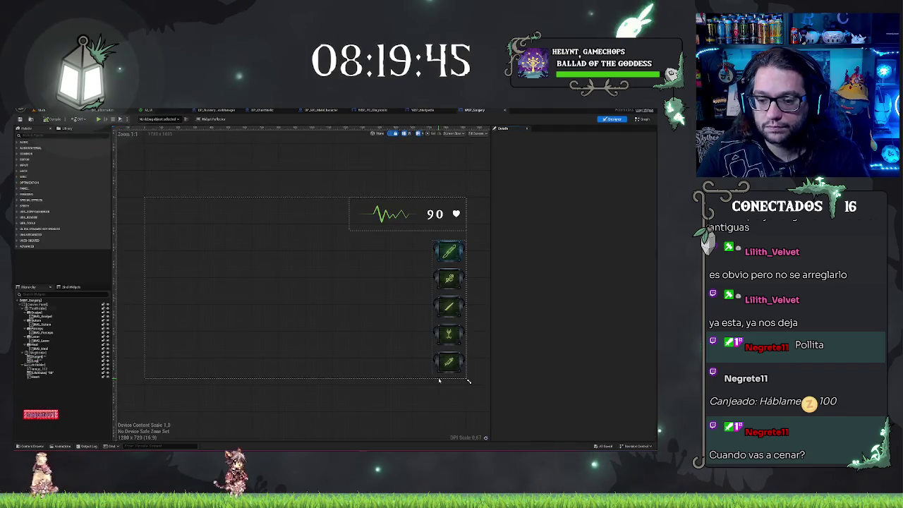
Step: Select the heartbeat image and browse the project textures for a brush asset
click(386, 212)
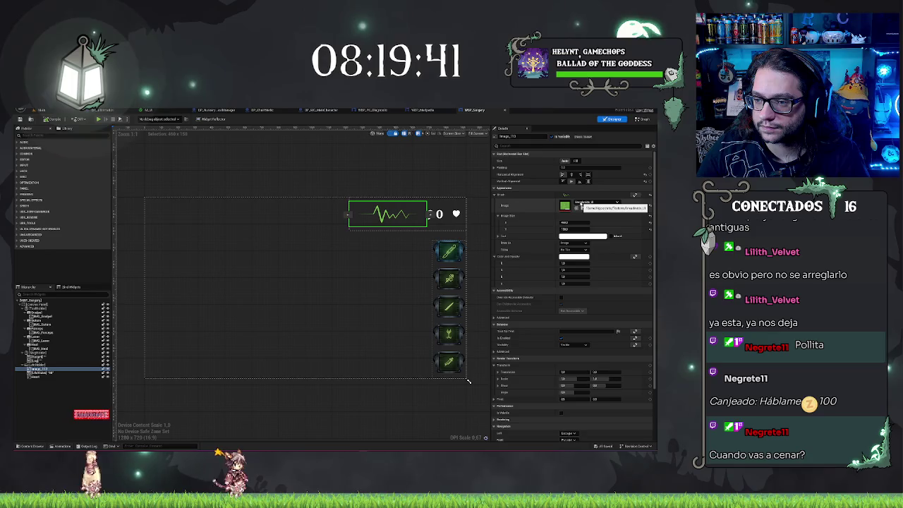
click(593, 203)
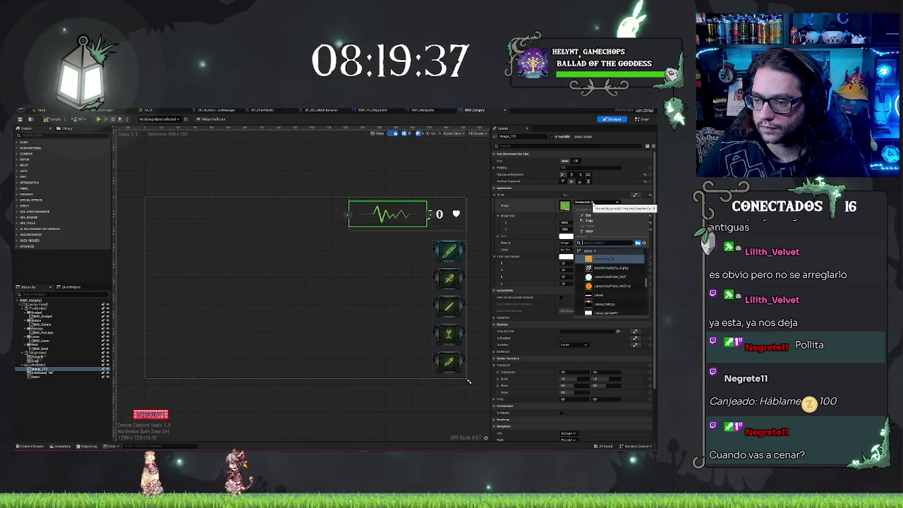
text(m)
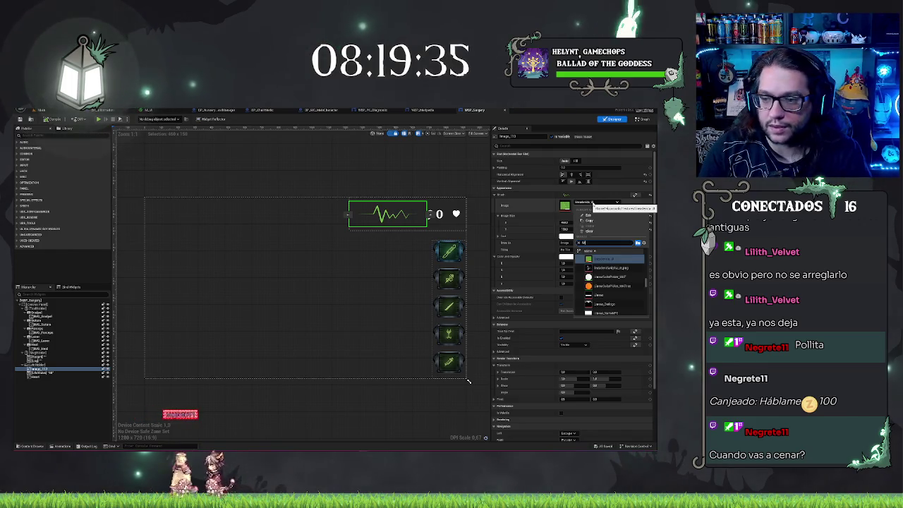
key(BackSpace)
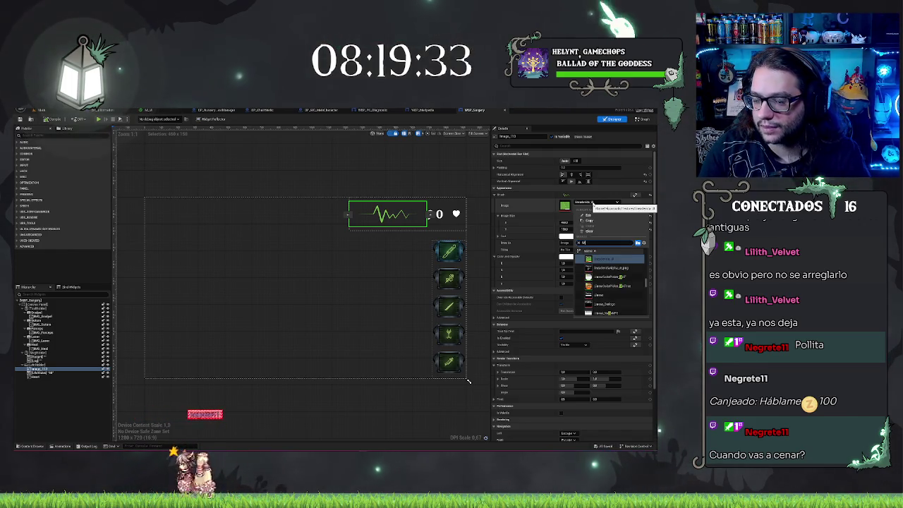
click(610, 259)
click(624, 205)
click(187, 378)
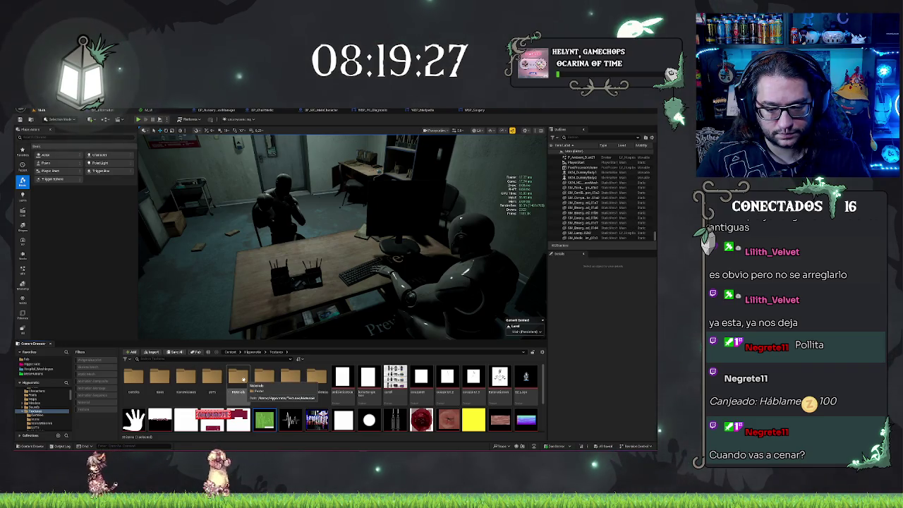
click(474, 110)
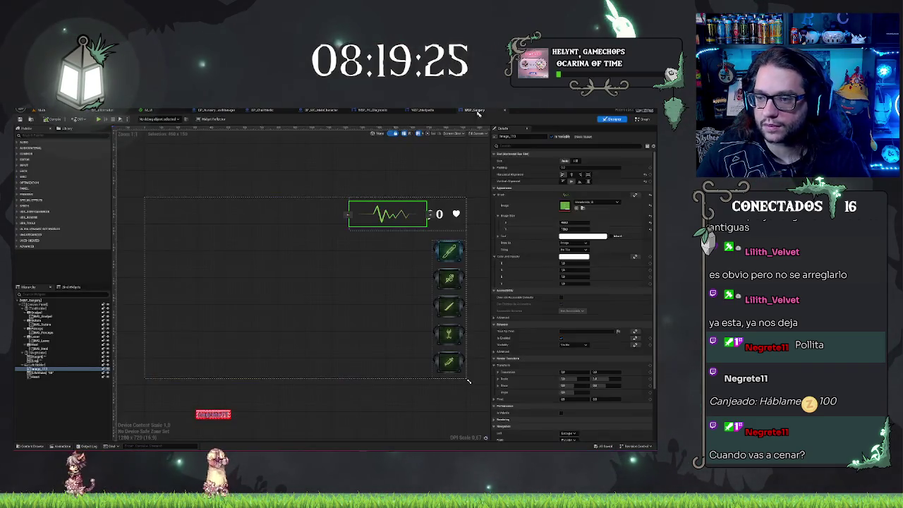
Step: Assign M_UI as the heartbeat image's brush and bring up the M_UI graph
click(596, 203)
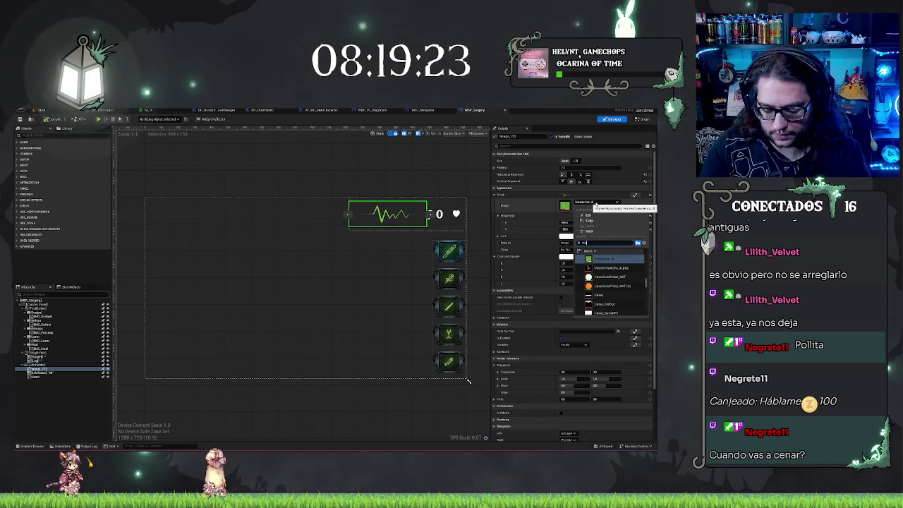
text(ls)
click(607, 259)
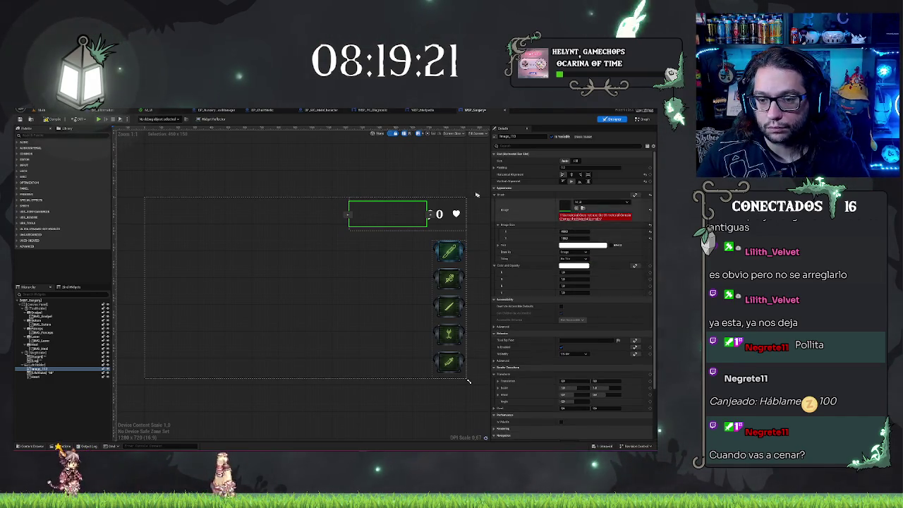
click(437, 178)
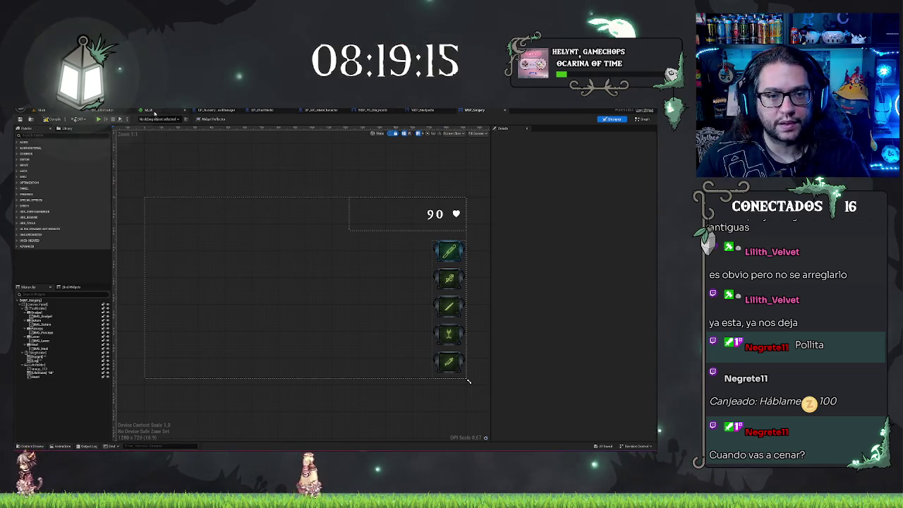
click(154, 113)
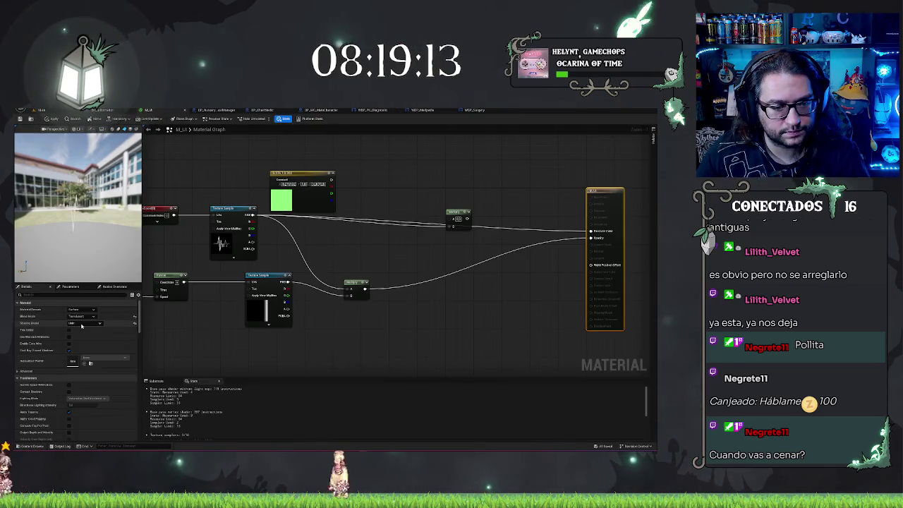
Step: Keep M_UI's domain as Surface, set Blend Mode to Translucent and Shading Model to Unlit
click(79, 310)
click(79, 311)
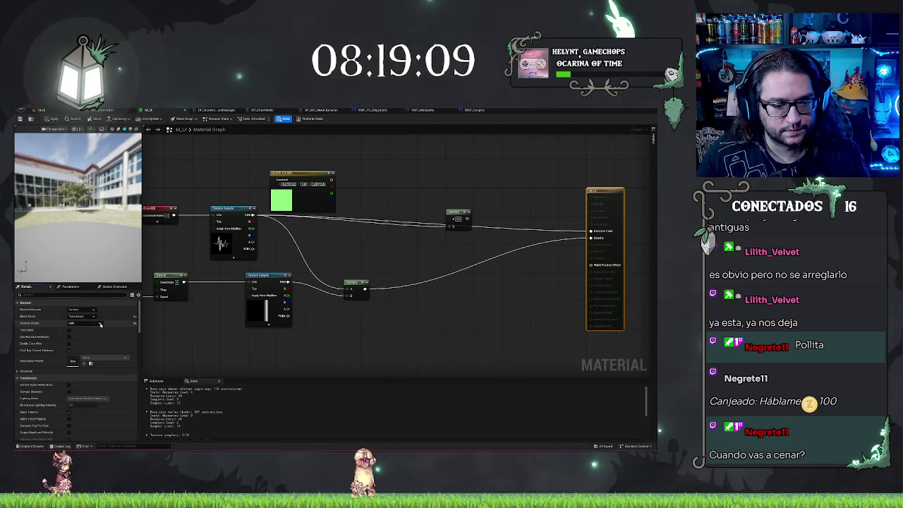
click(100, 324)
click(101, 325)
click(86, 316)
click(87, 318)
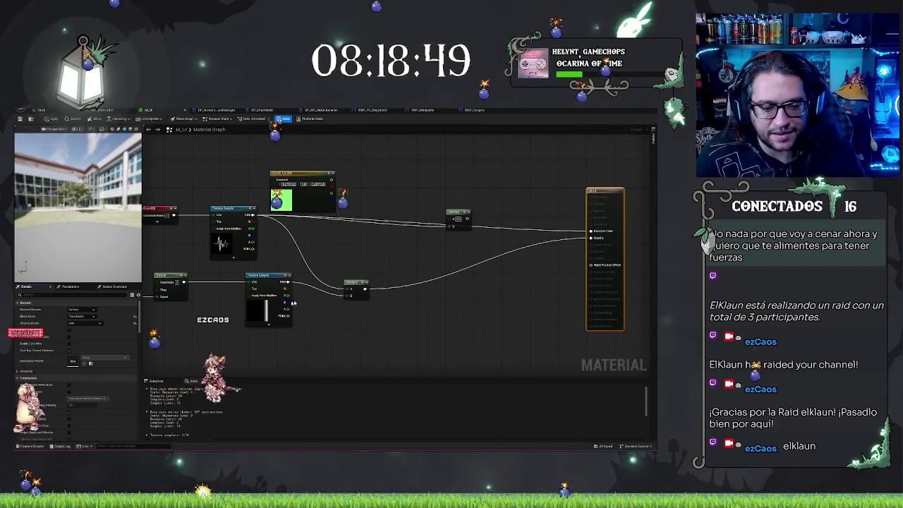
click(84, 316)
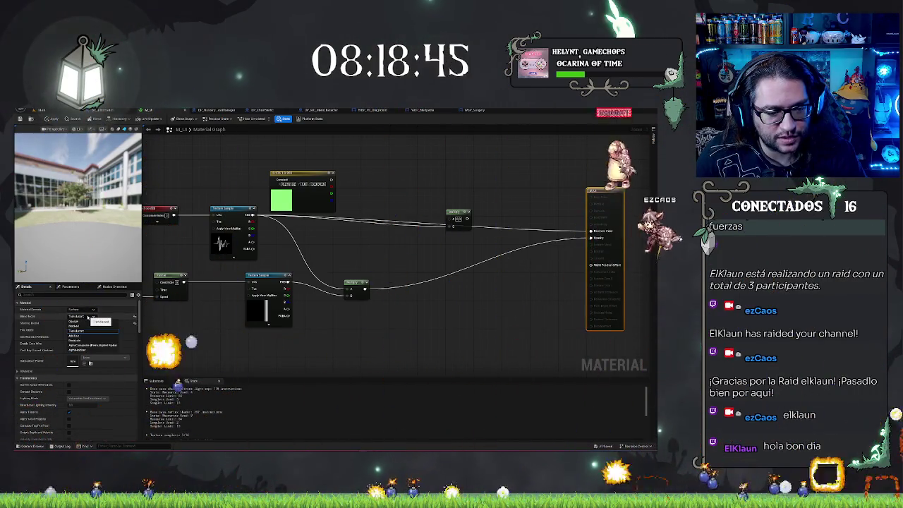
click(76, 331)
click(84, 322)
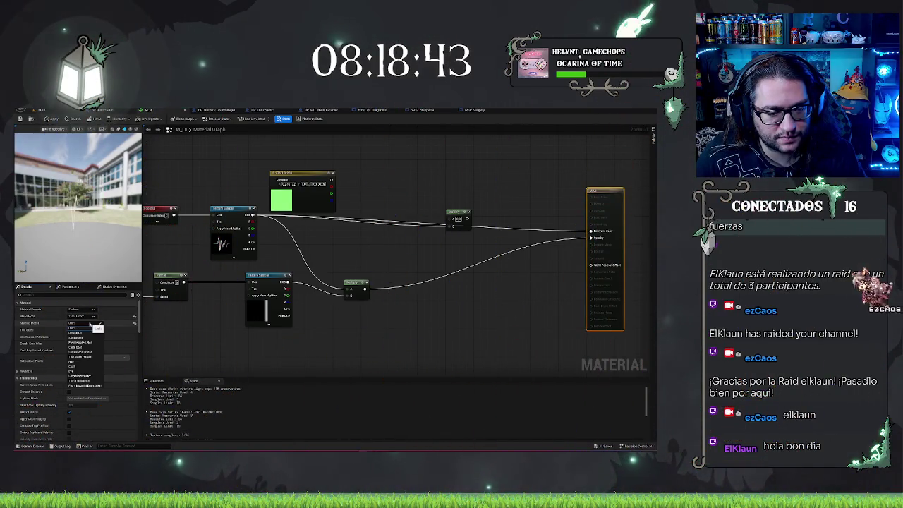
click(76, 328)
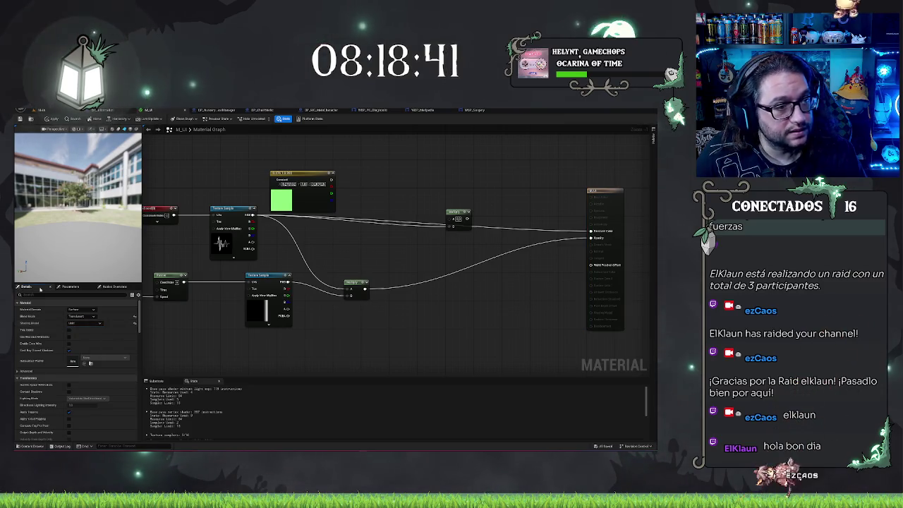
scroll(96, 334, down, 1)
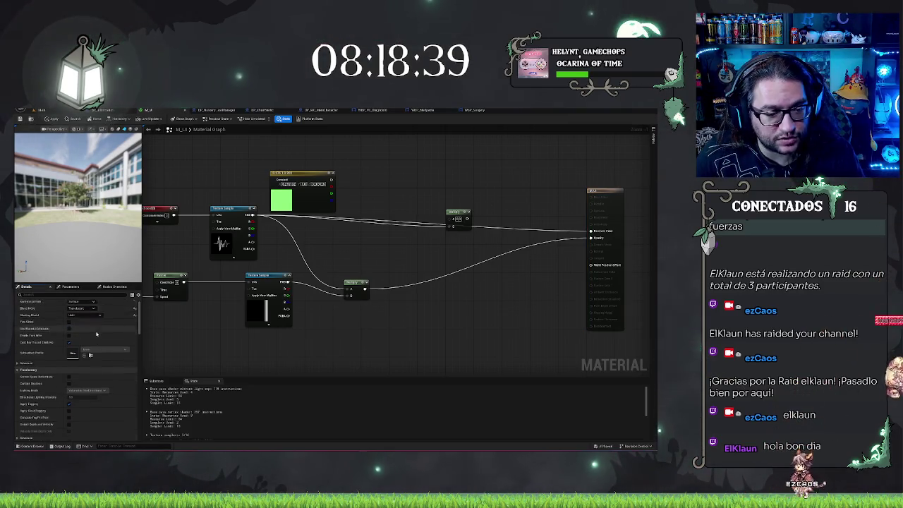
scroll(96, 338, up, 1)
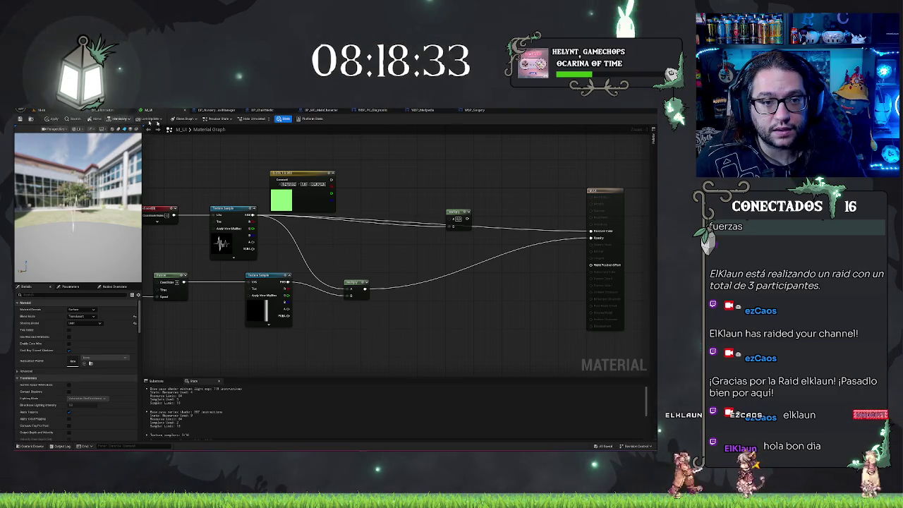
click(469, 110)
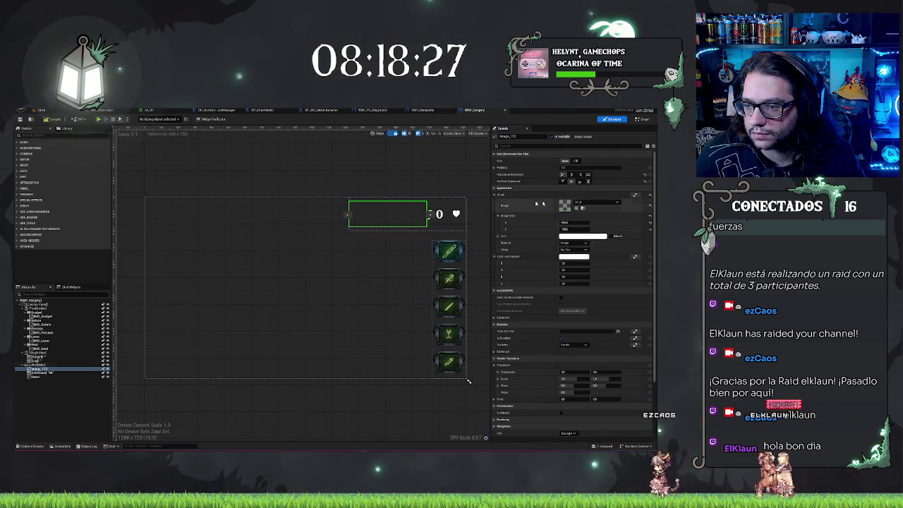
Step: Reselect the heartbeat image in WBP_Surgery to check it, then switch to Photoshop
click(376, 182)
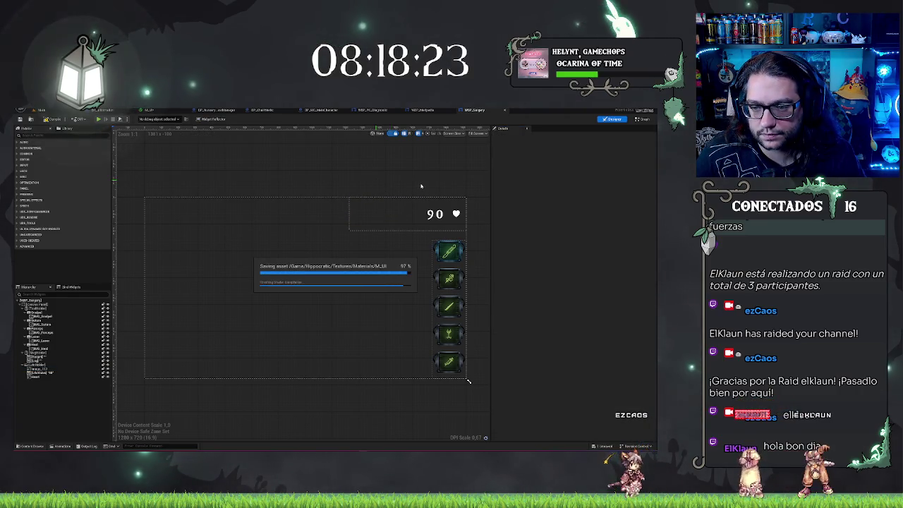
drag(421, 185, 401, 192)
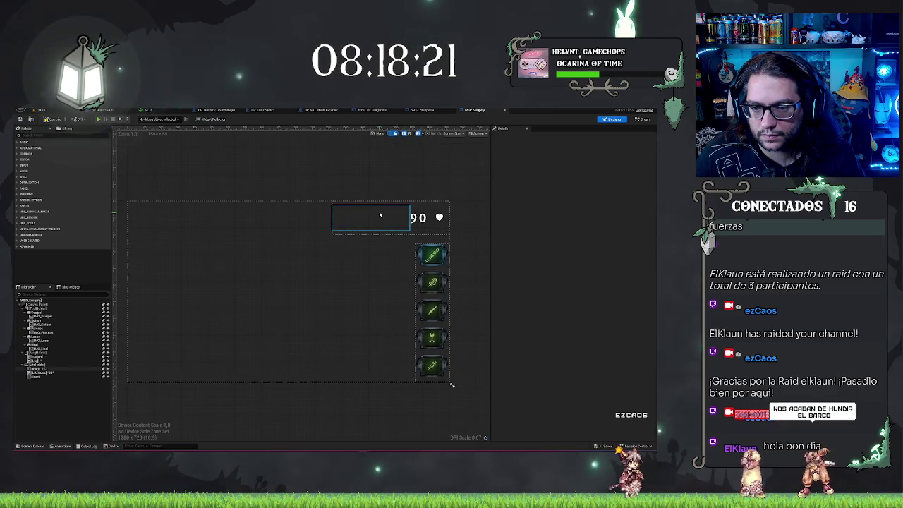
click(379, 214)
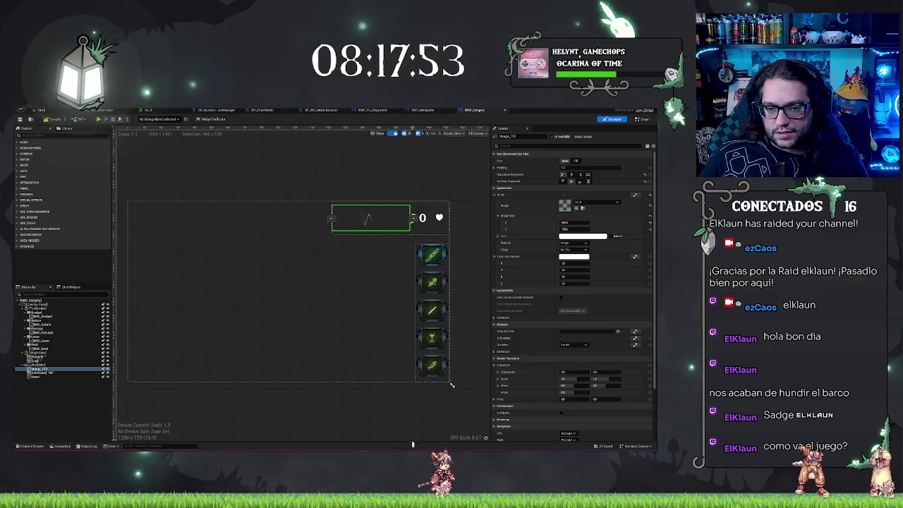
key(alt+Tab)
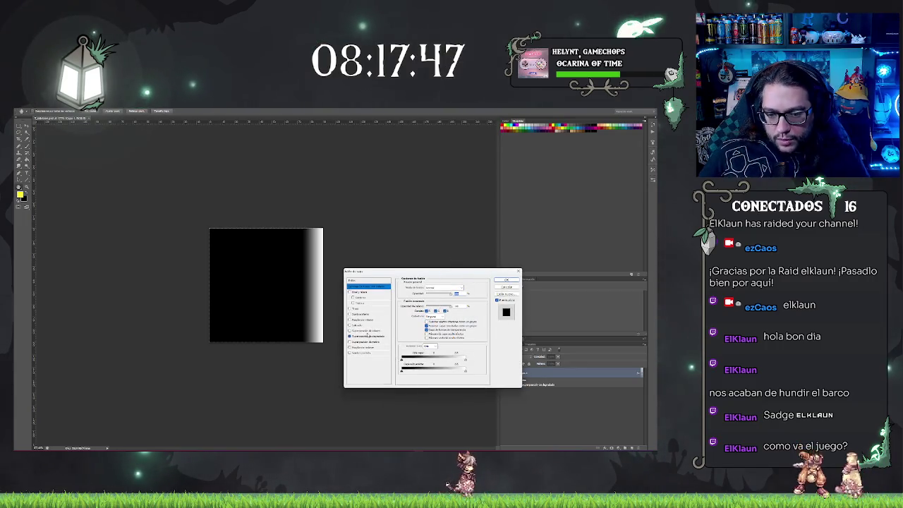
Step: Widen the gradient overlay's fade by moving its gradient stop left, then apply it
click(379, 336)
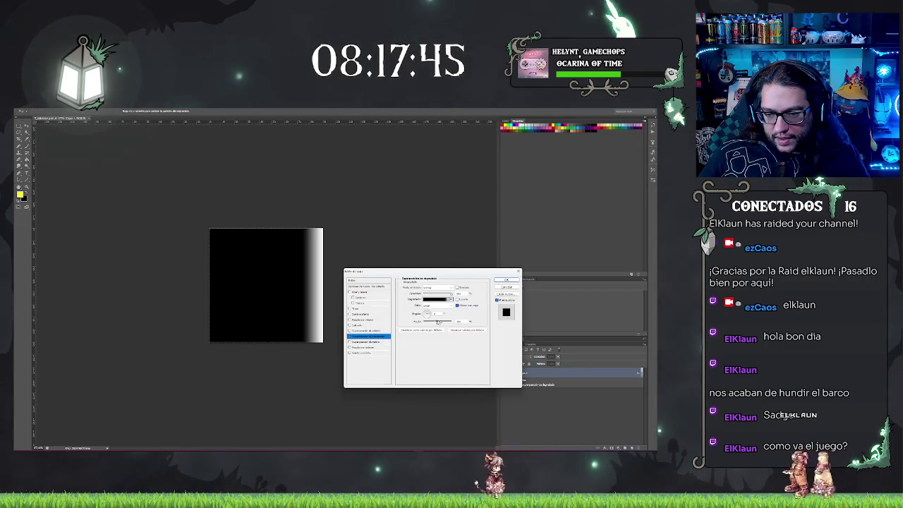
click(439, 300)
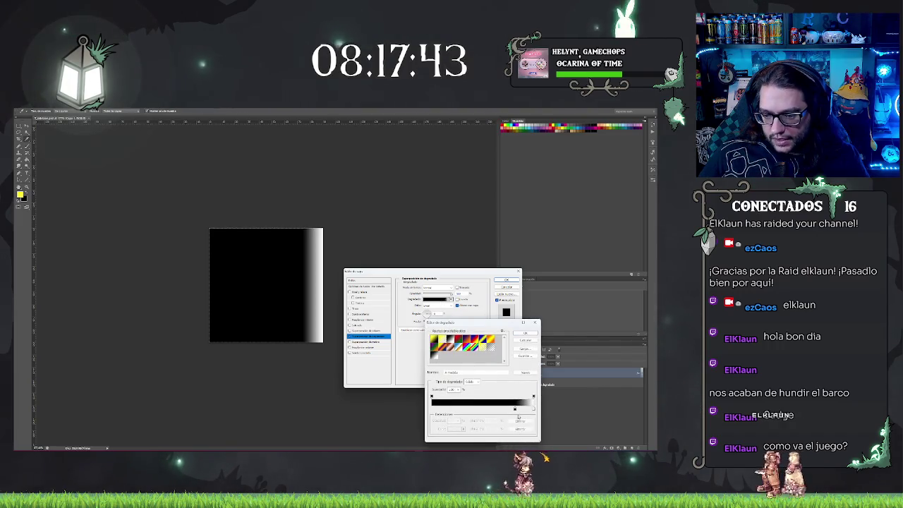
drag(514, 409, 486, 409)
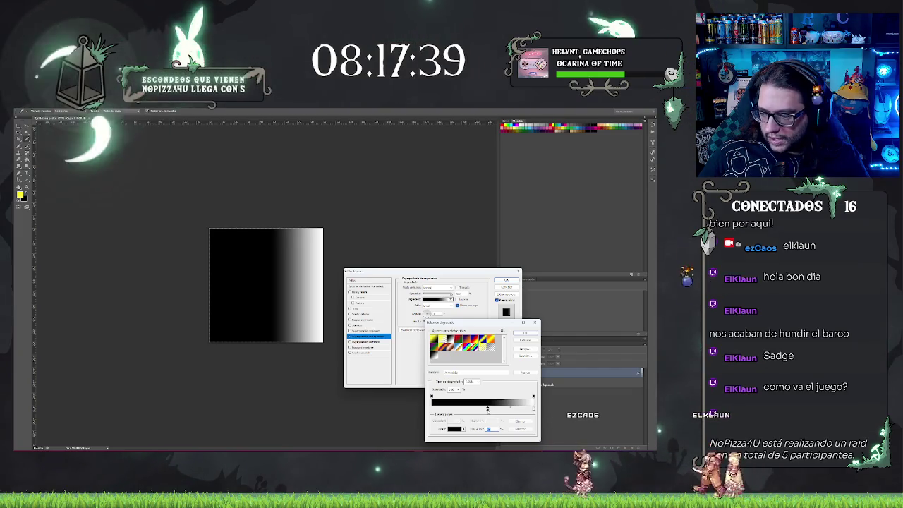
drag(486, 409, 482, 409)
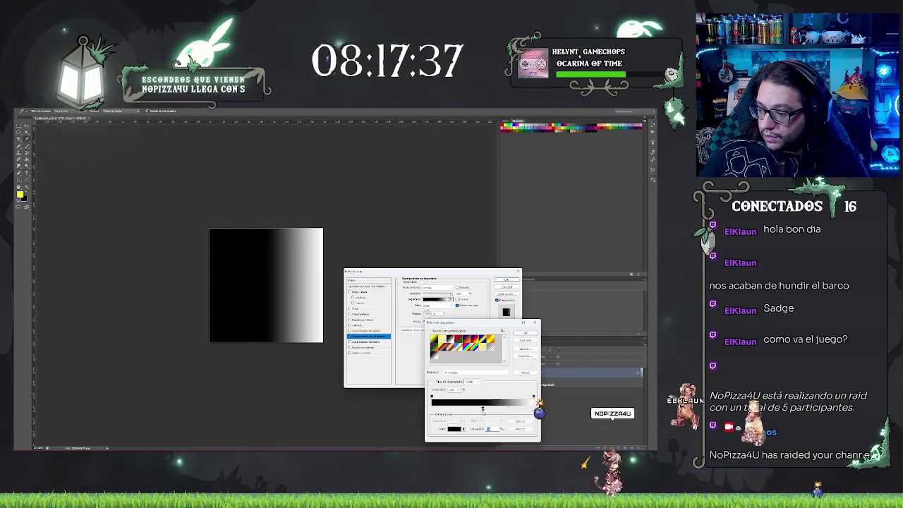
click(526, 333)
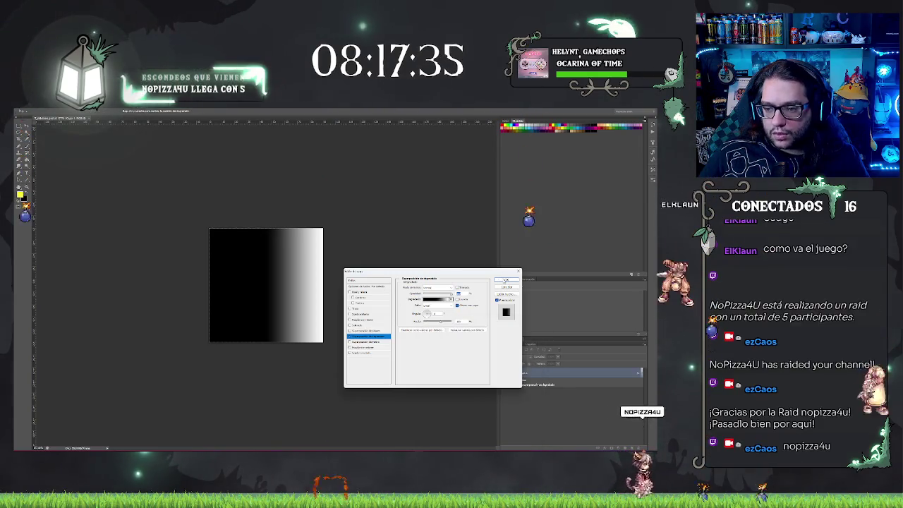
click(506, 280)
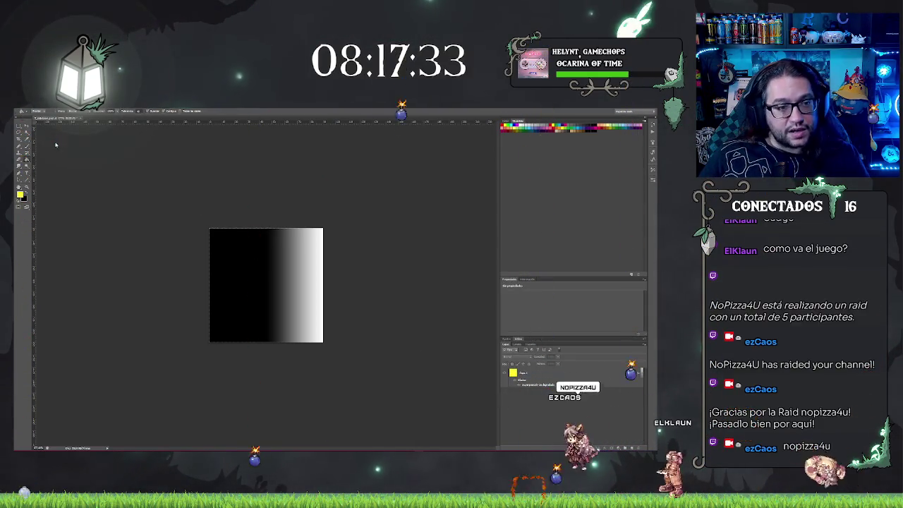
Step: Save the edited gradient image via the File menu and minimize Photoshop
key(ctrl+shift+s)
click(407, 294)
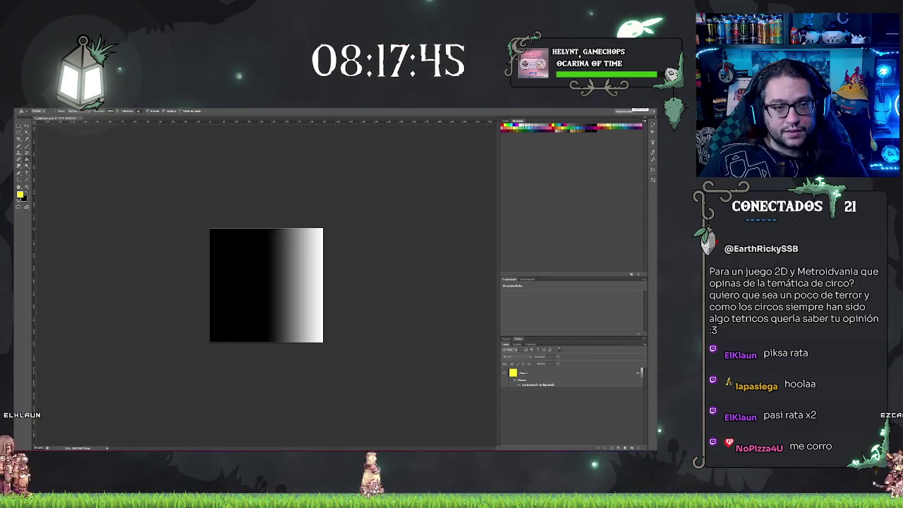
click(32, 106)
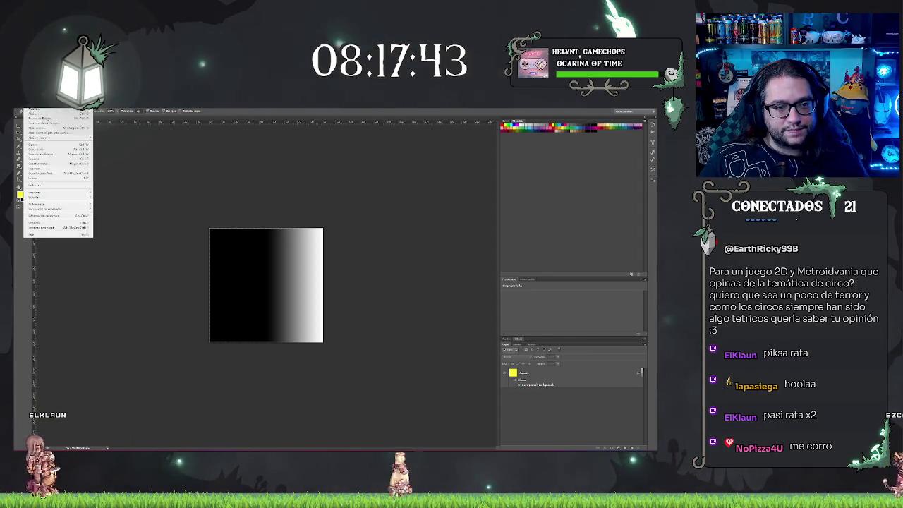
click(42, 160)
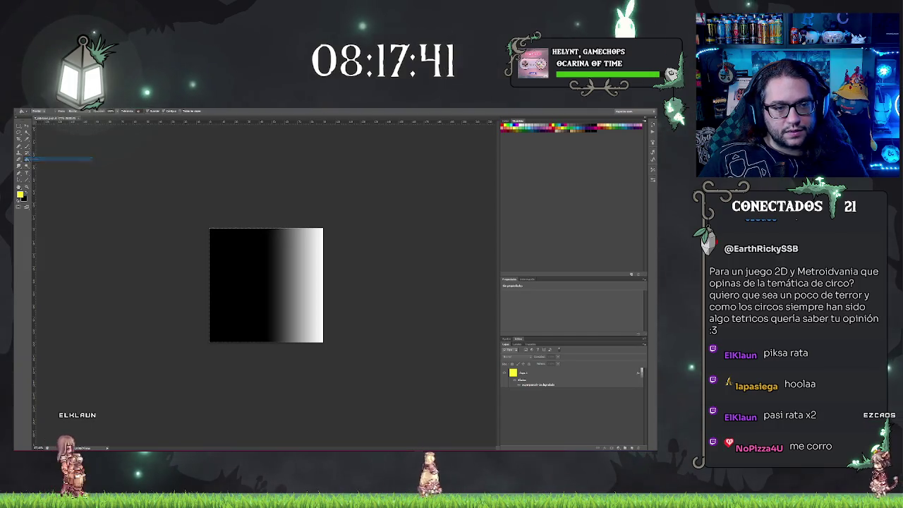
click(635, 111)
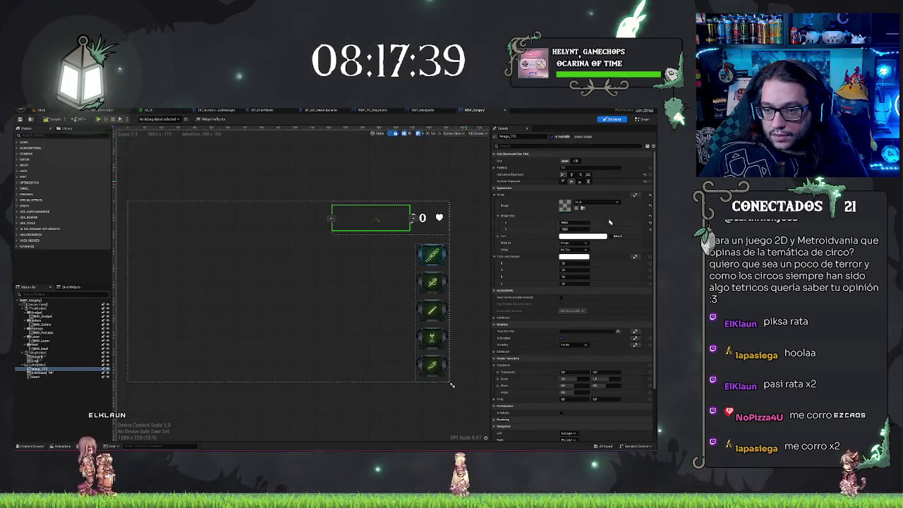
Step: Reimport the edited gradient texture from the Content Browser
click(40, 110)
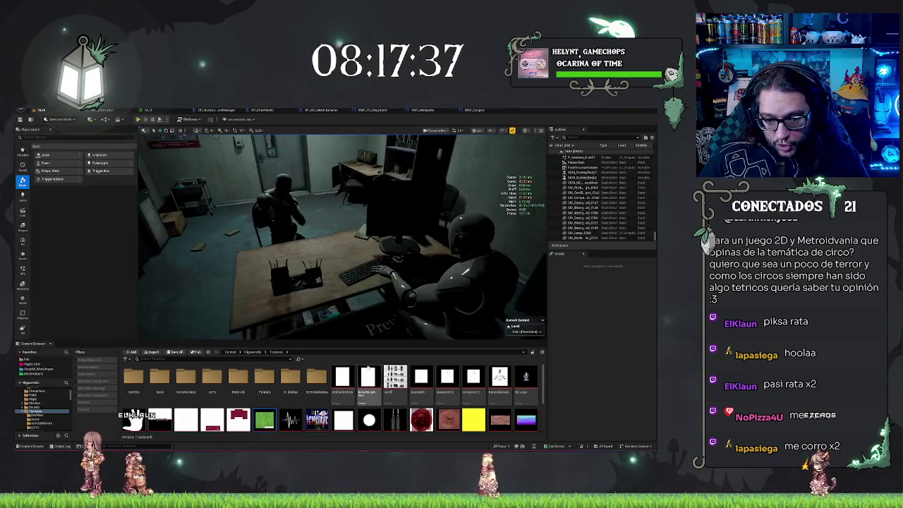
scroll(356, 420, down, 2)
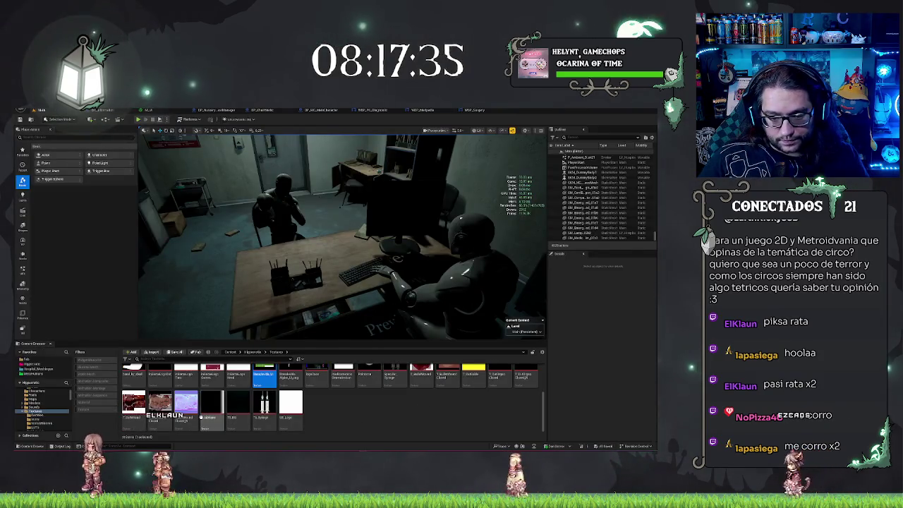
right_click(212, 407)
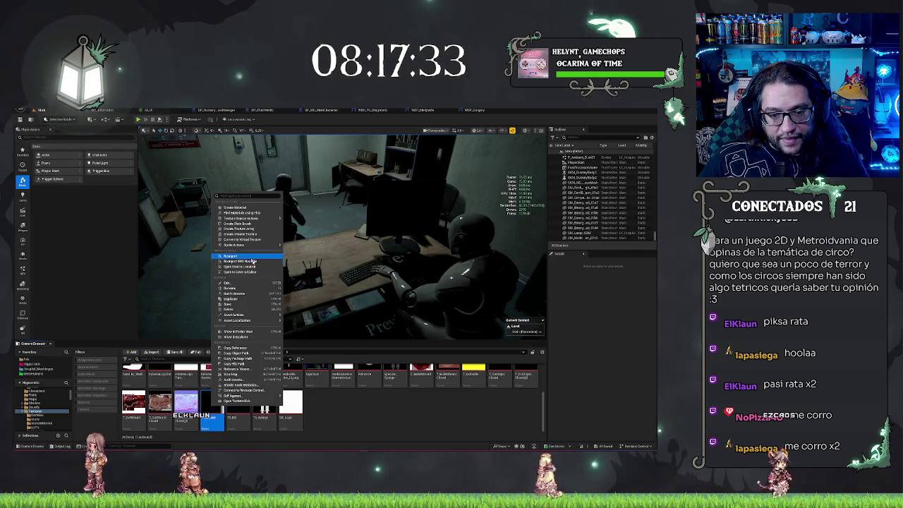
click(233, 256)
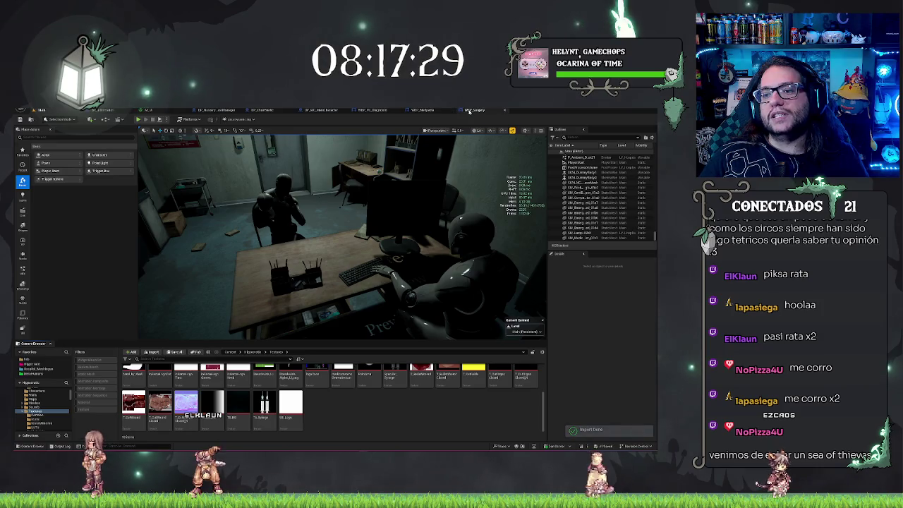
Step: Reselect the heartbeat image in WBP_Surgery to check the updated mask, then view M_UI
click(469, 110)
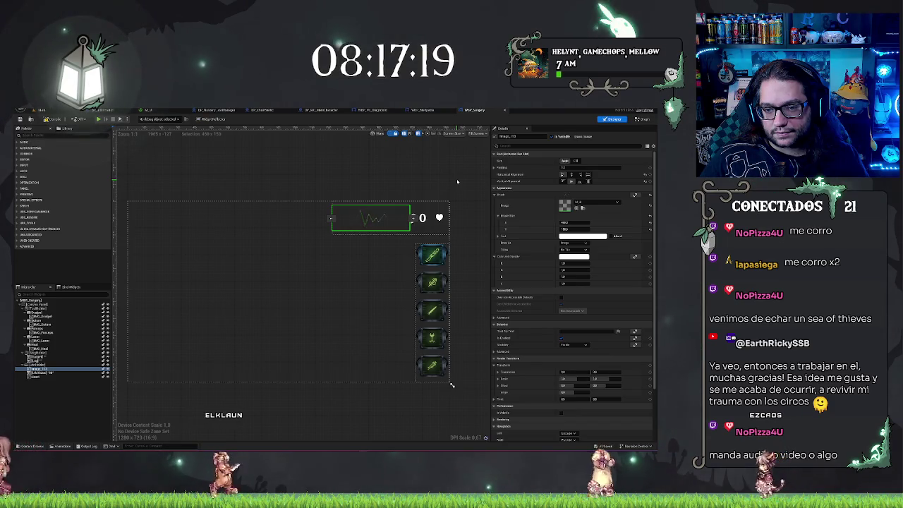
click(459, 184)
click(373, 214)
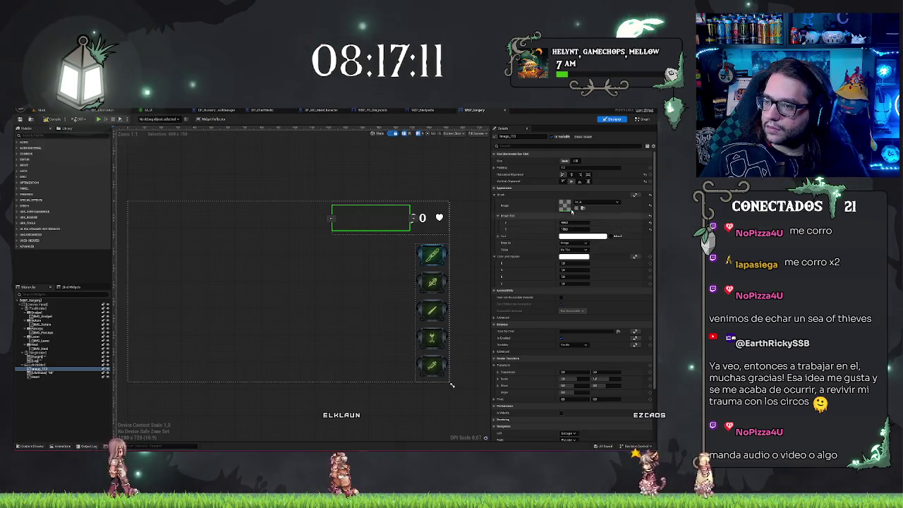
click(148, 110)
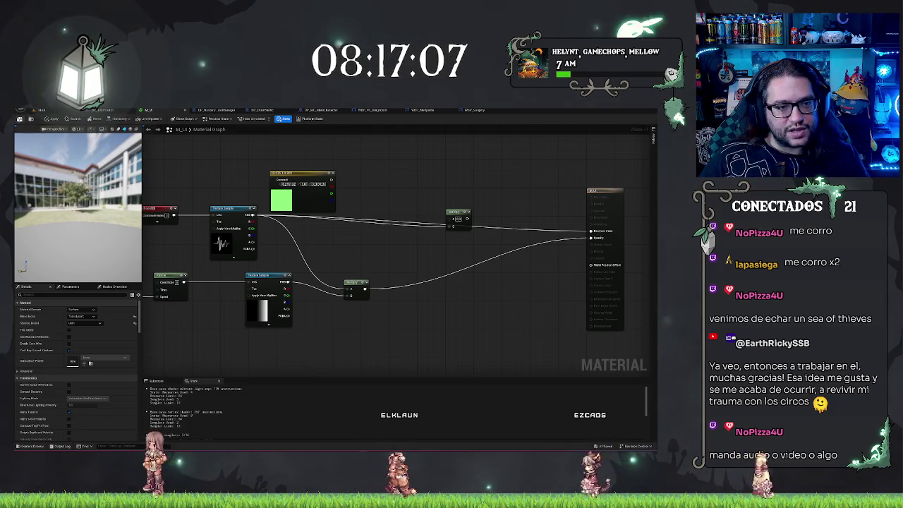
Step: Apply the M_UI changes, save all assets with Ctrl+S, and return to the WBP_Surgery designer
click(53, 120)
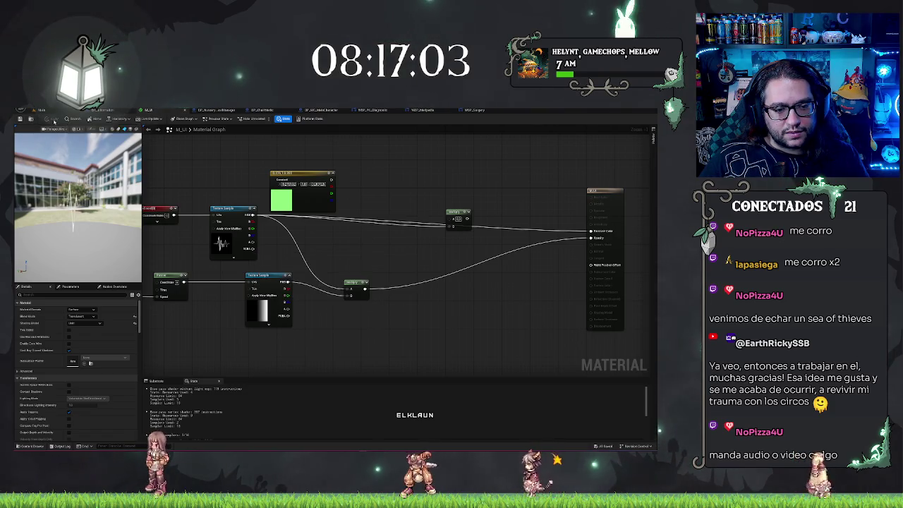
click(469, 111)
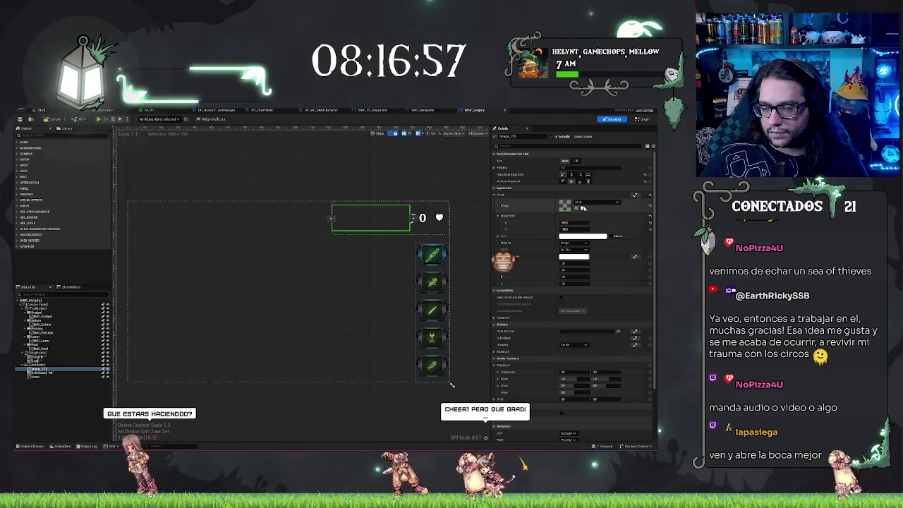
key(ctrl+Tab)
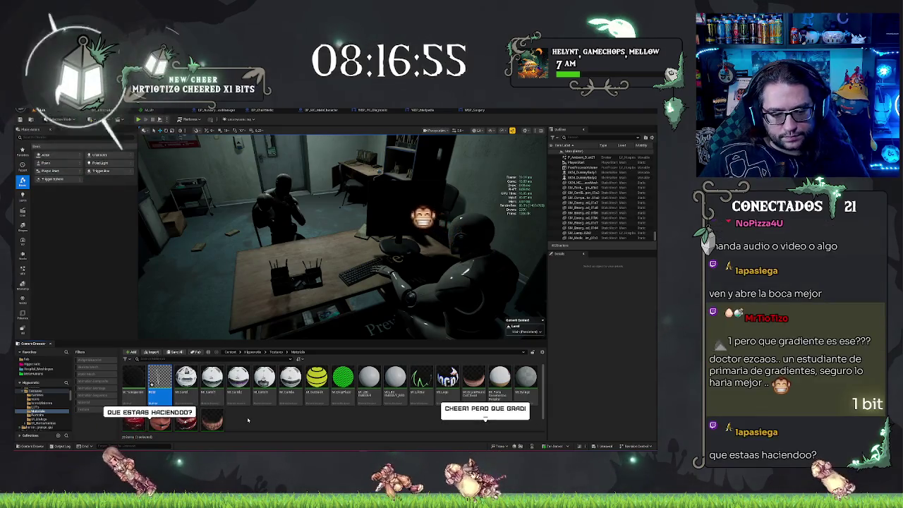
key(ctrl+s)
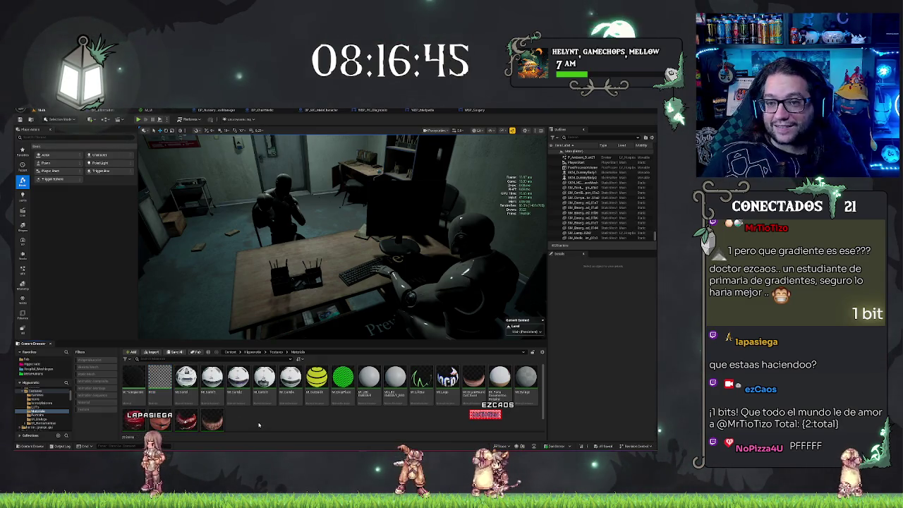
click(467, 110)
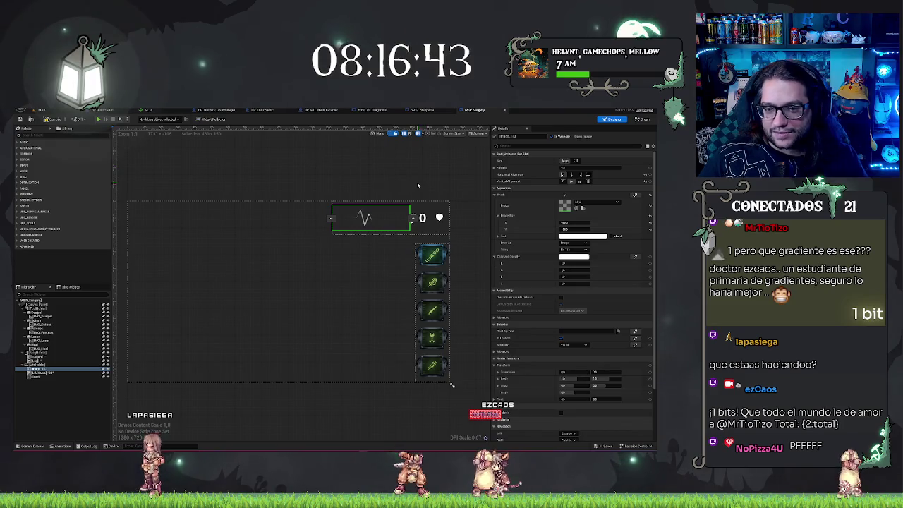
Step: Change the heartbeat image's tint from red to light green in the Color Picker
click(573, 237)
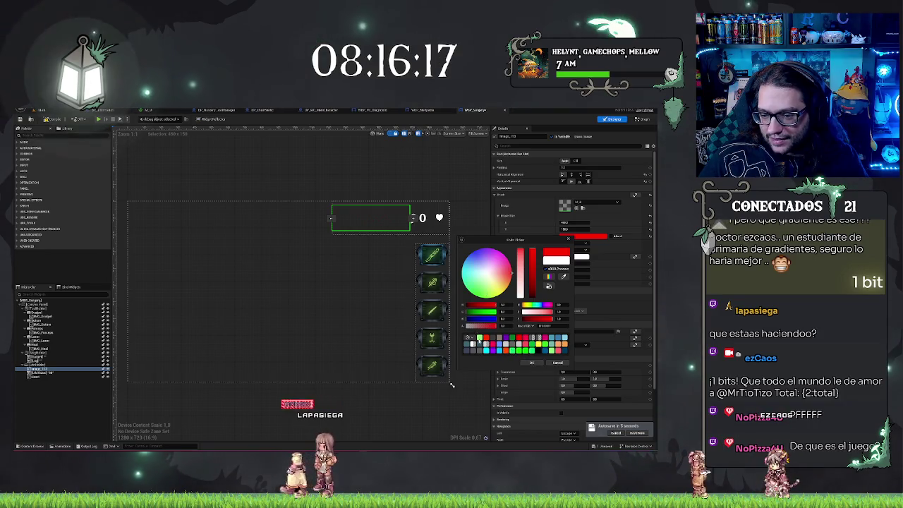
drag(499, 308, 475, 322)
click(431, 174)
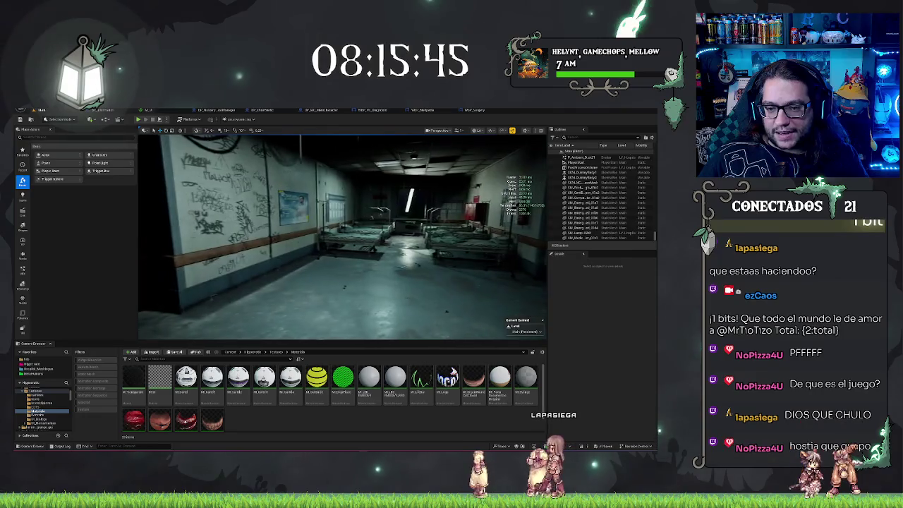
Step: Play in the editor, walk to a patient's bed, and read then lower its clipboard
right_click(371, 300)
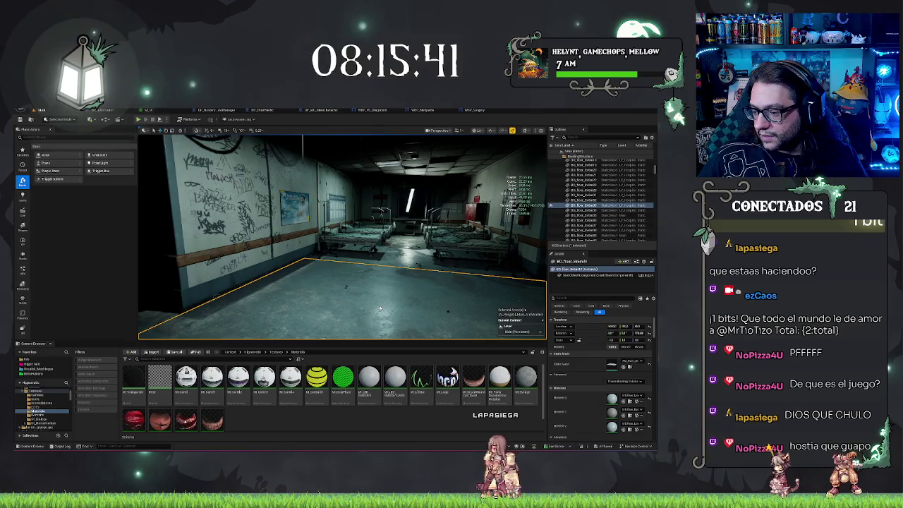
key(alt+p)
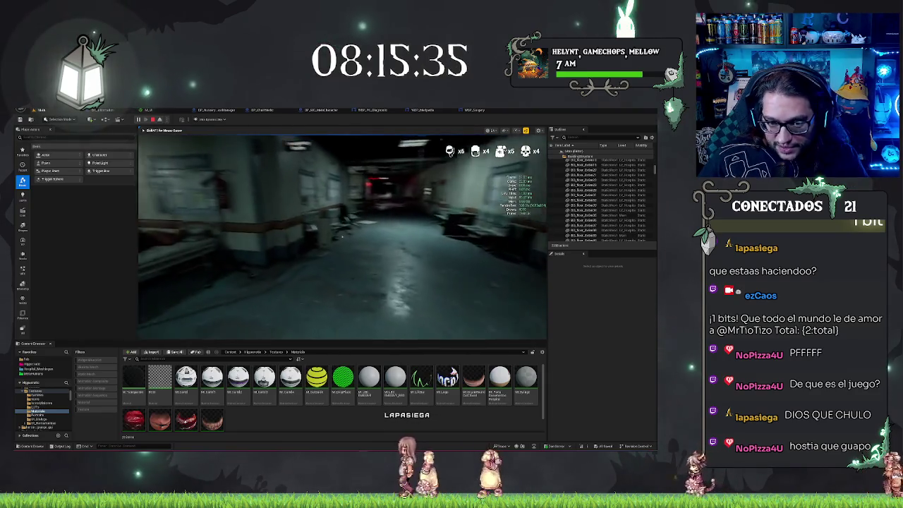
key(w)
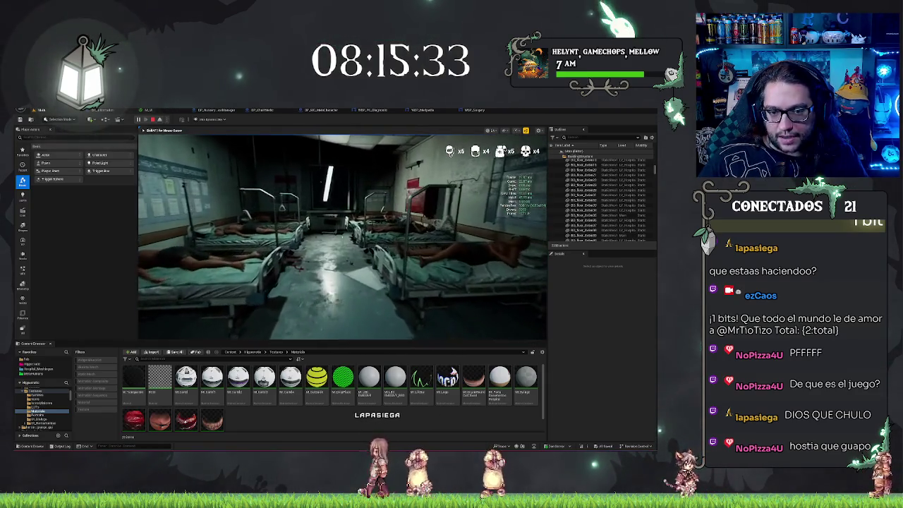
key(w)
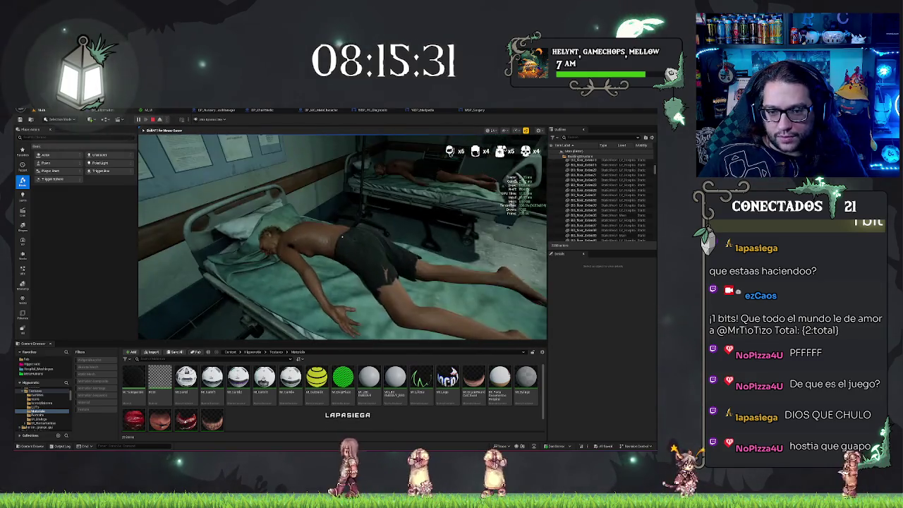
key(d)
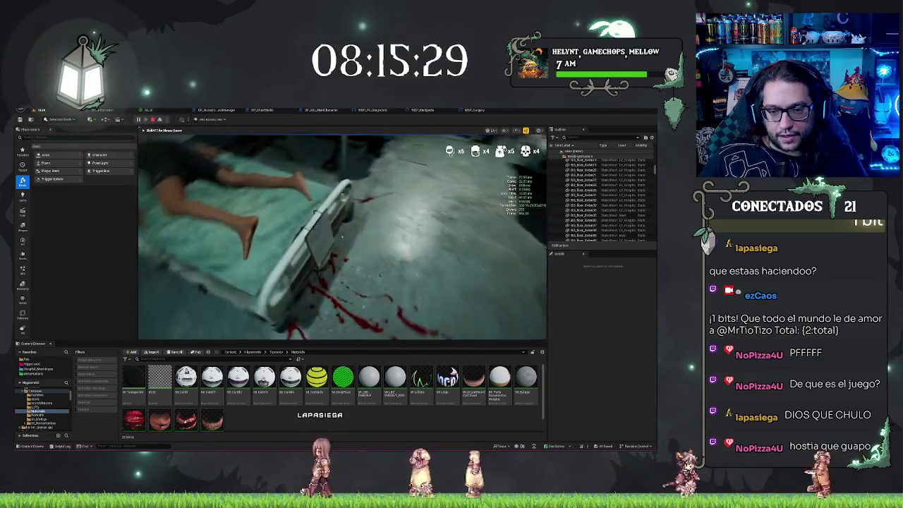
click(342, 235)
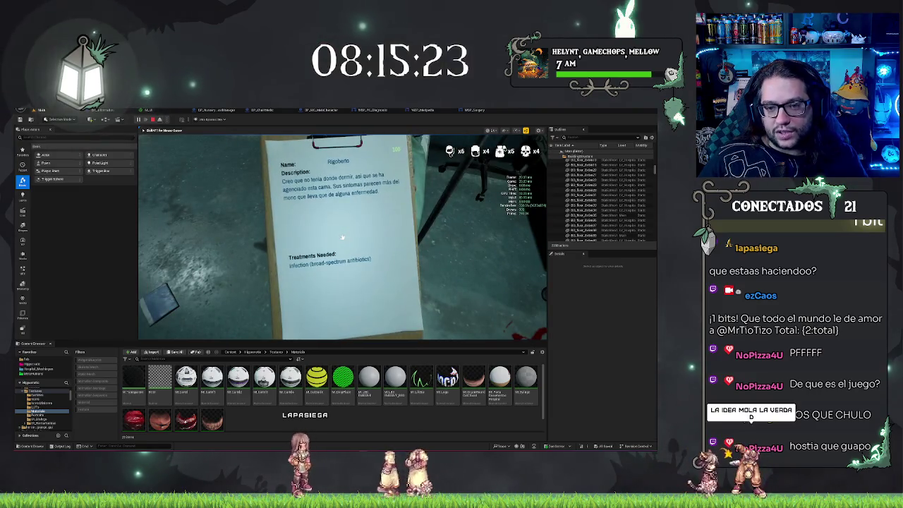
click(341, 237)
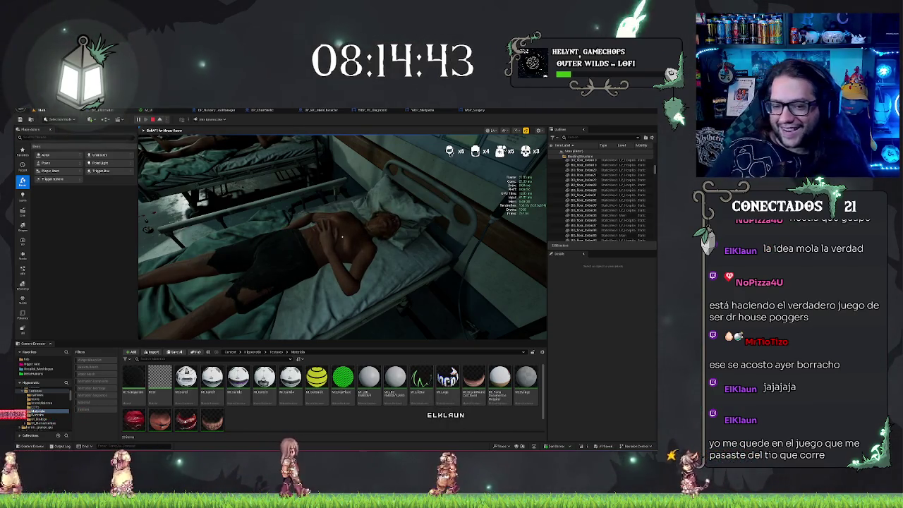
Step: Raise the patient's clipboard to read it again, then lower it onto the bed
key(w)
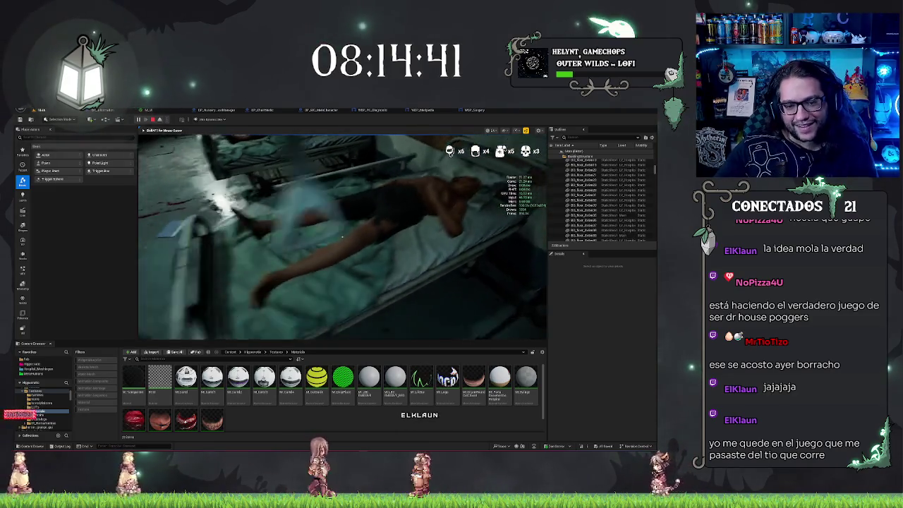
click(342, 237)
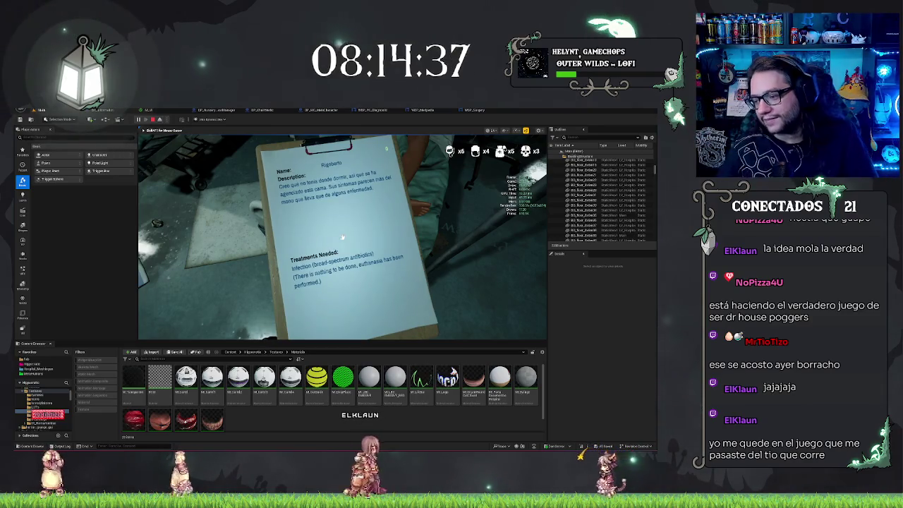
click(342, 237)
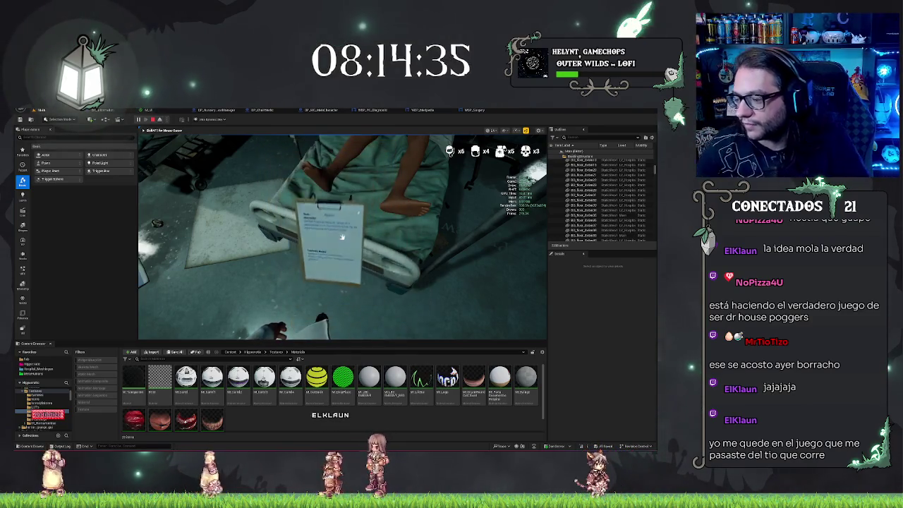
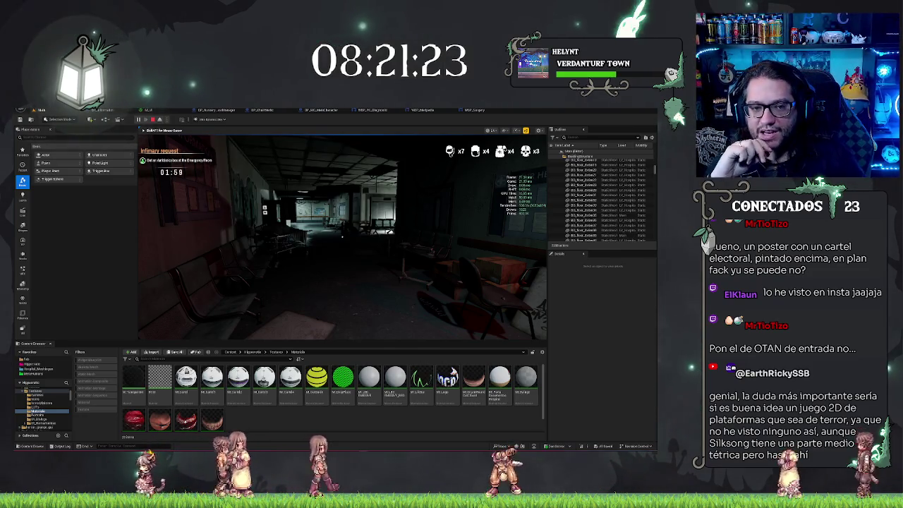
Step: Walk down the hallway, stop Play-in-Editor, and bring up the WBP_Surgery widget designer
key(w)
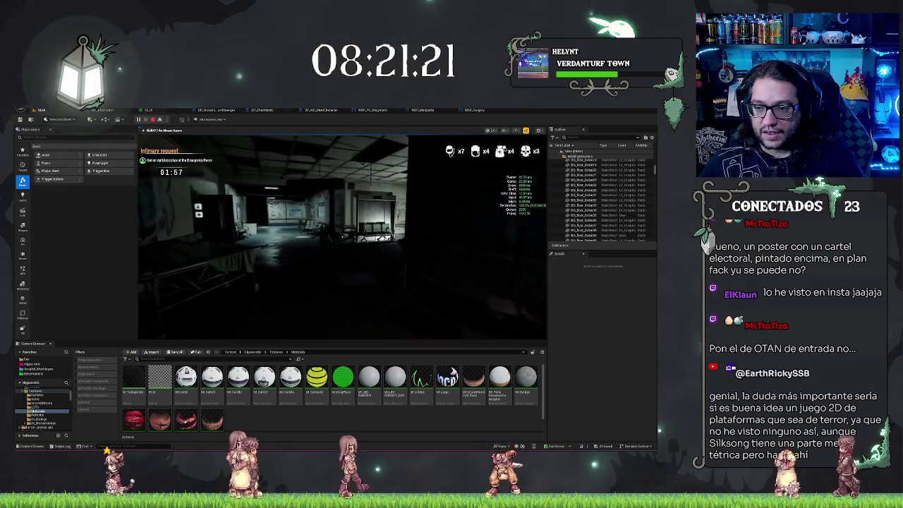
key(Escape)
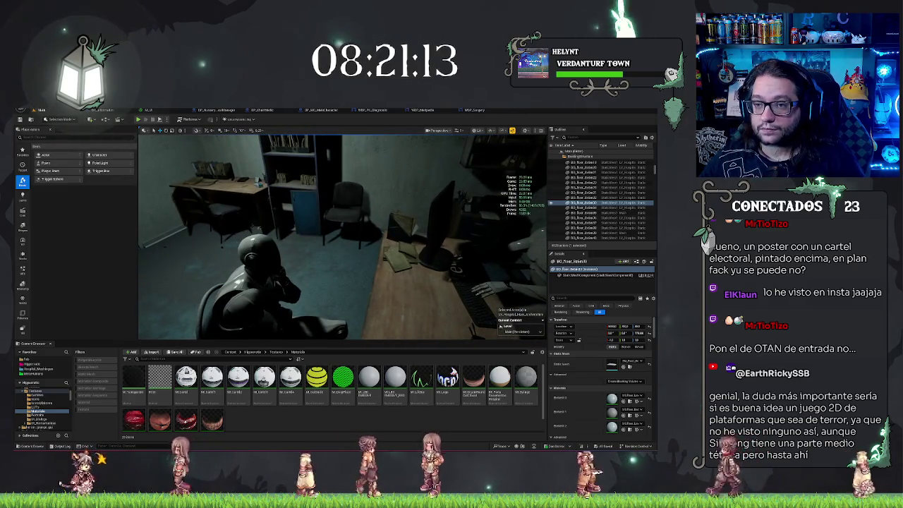
click(470, 111)
scroll(395, 207, up, 4)
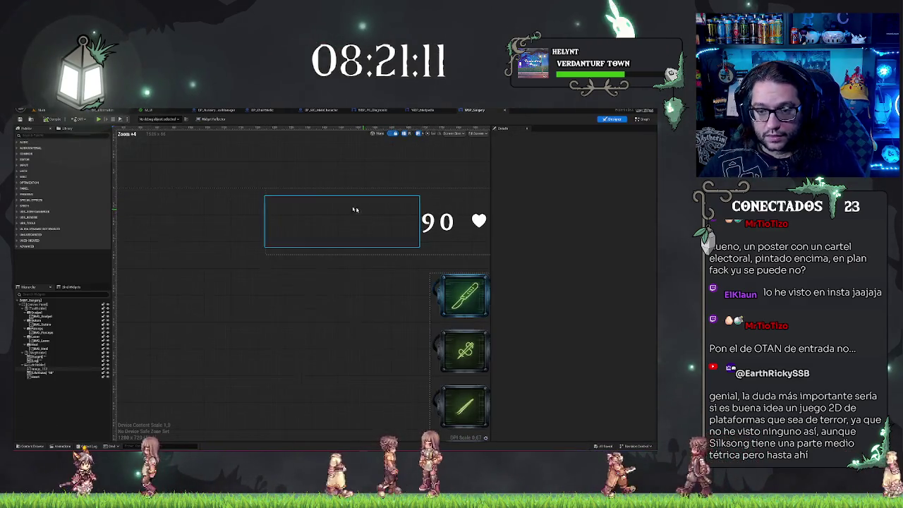